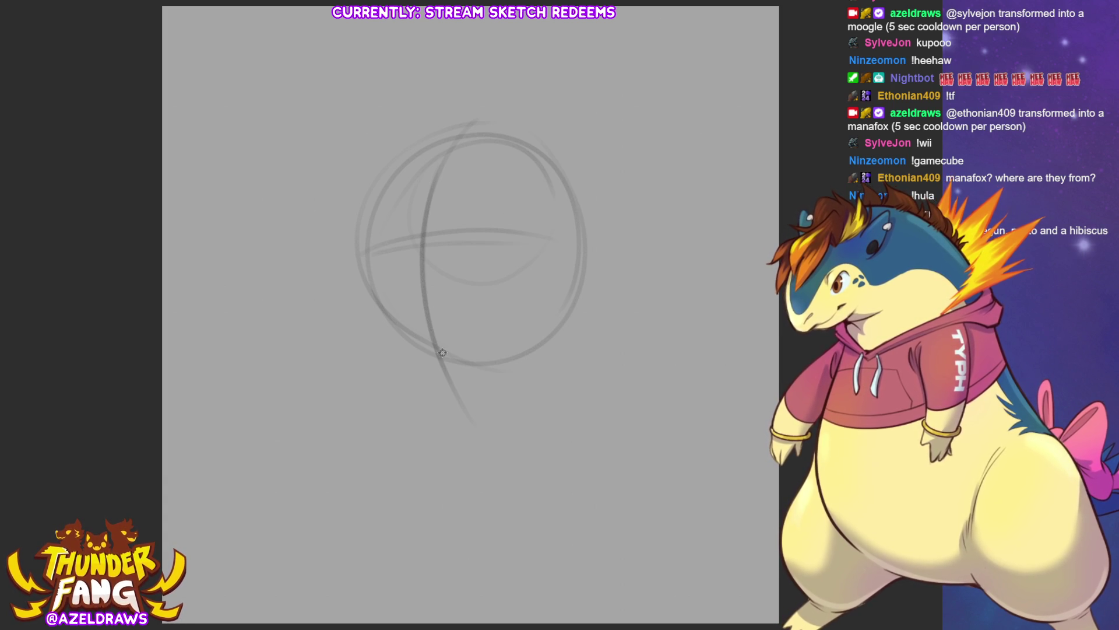
# Step: Clear the old sketch and draw a head circle with horizontal and vertical guide lines
pyautogui.press('Delete')
pyautogui.moveTo(411, 299)
pyautogui.mouseDown()
pyautogui.moveTo(307, 257)
pyautogui.moveTo(420, 107)
pyautogui.moveTo(565, 202)
pyautogui.moveTo(381, 299)
pyautogui.moveTo(446, 308)
pyautogui.mouseUp()
pyautogui.moveTo(332, 285); pyautogui.dragTo(564, 280)
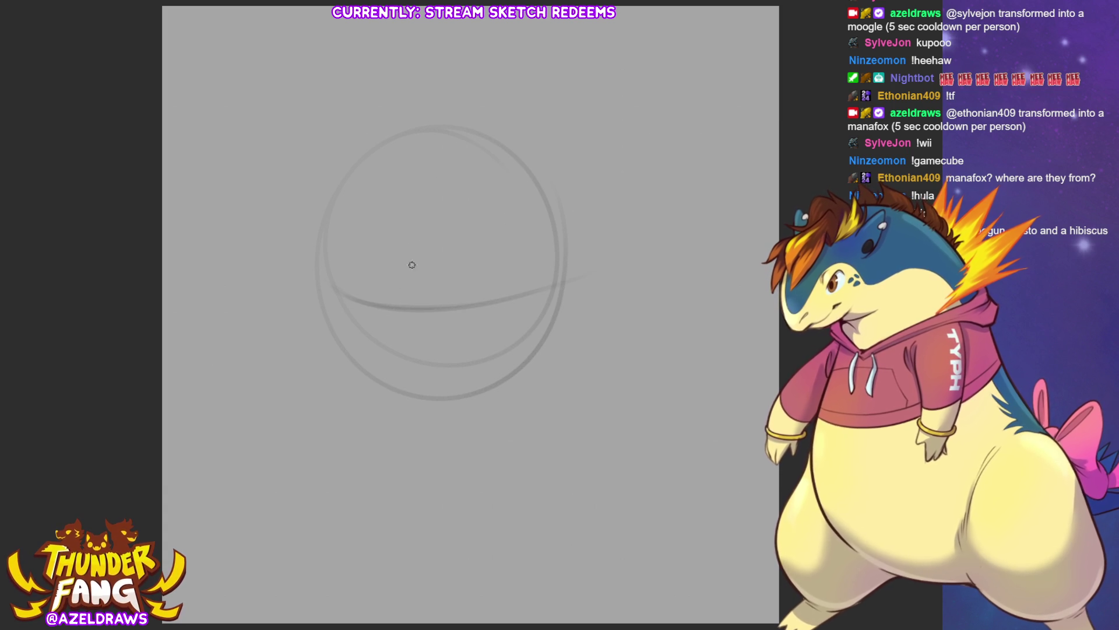
pyautogui.moveTo(403, 162)
pyautogui.mouseDown()
pyautogui.moveTo(386, 228)
pyautogui.moveTo(389, 362)
pyautogui.moveTo(402, 363)
pyautogui.mouseUp()
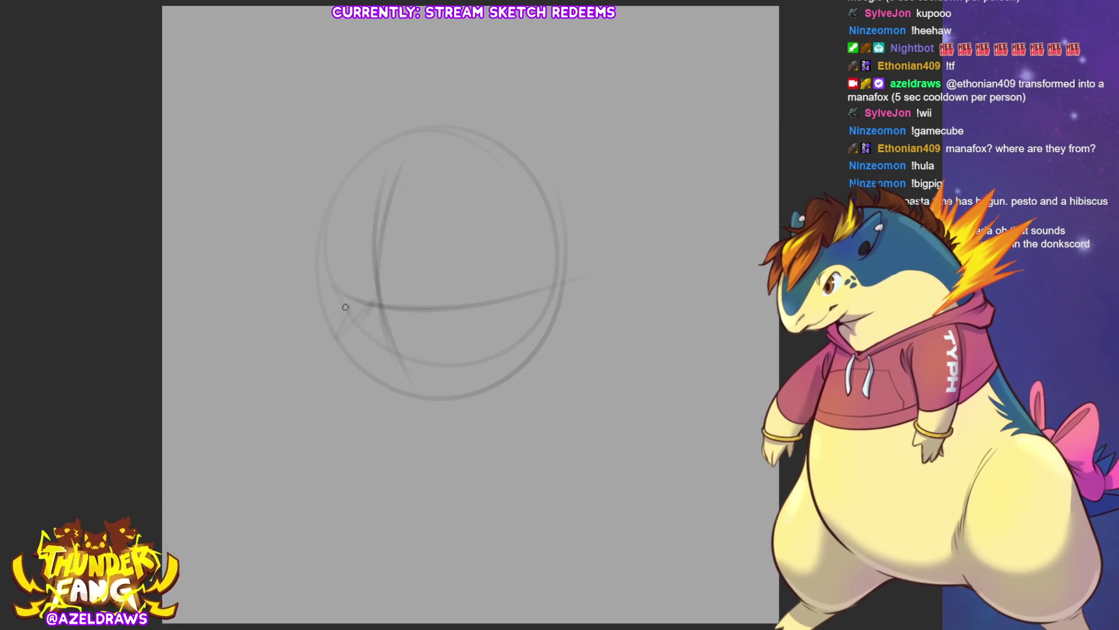
pyautogui.moveTo(336, 315)
pyautogui.mouseDown()
pyautogui.moveTo(377, 280)
pyautogui.moveTo(462, 345)
pyautogui.mouseUp()
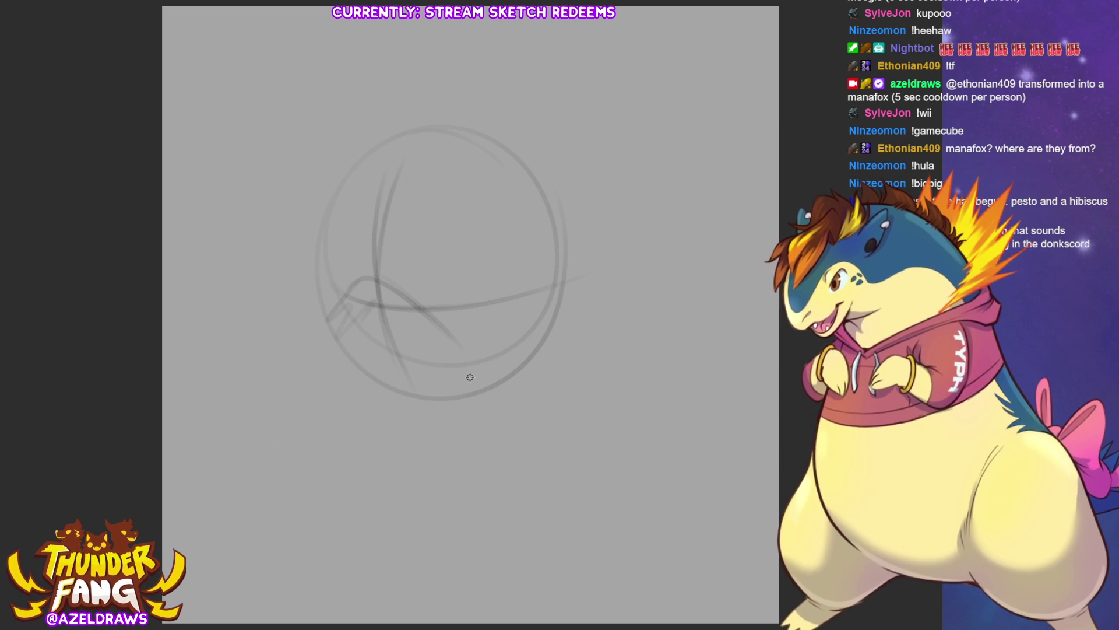
# Step: Sketch a long muzzle and lower jaw sweeping down-left from the head circle
pyautogui.moveTo(345, 298); pyautogui.dragTo(299, 346)
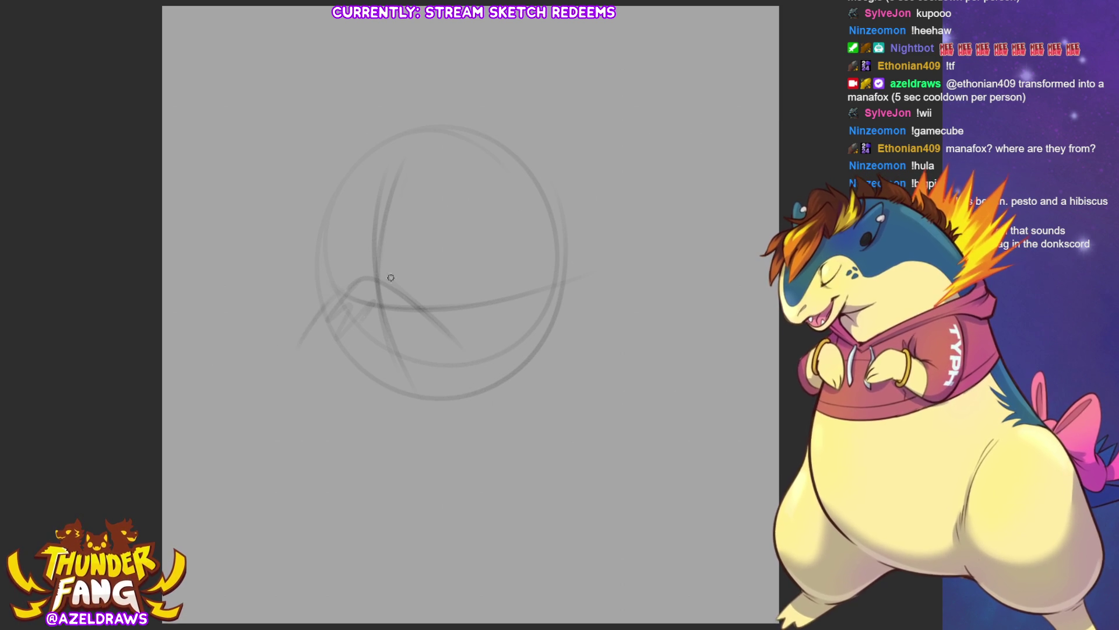
pyautogui.moveTo(343, 282); pyautogui.dragTo(266, 401)
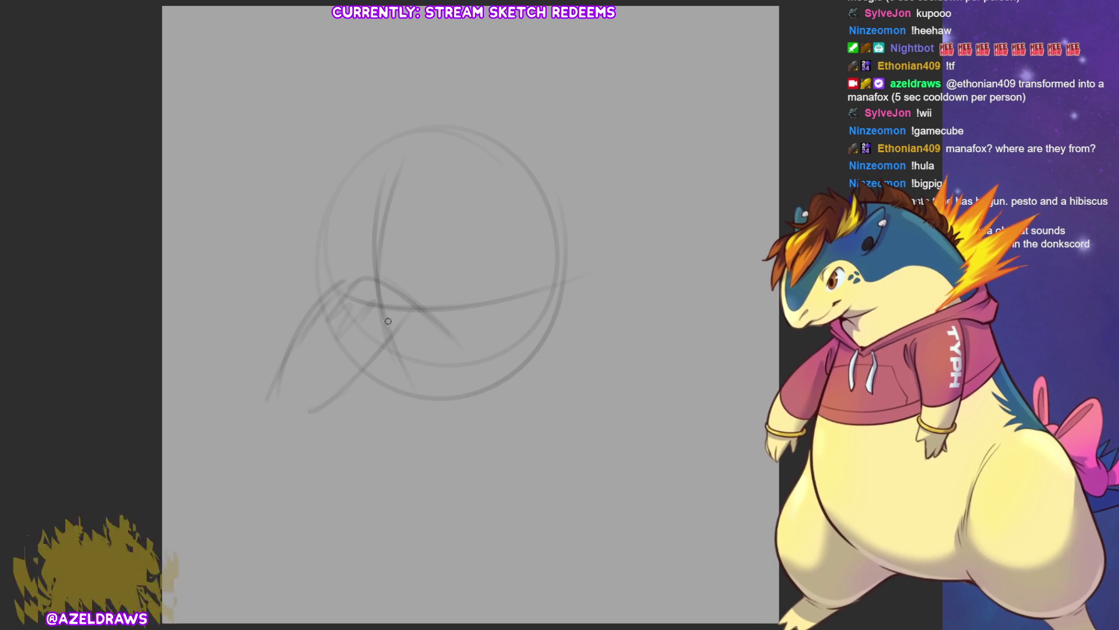
pyautogui.moveTo(386, 307)
pyautogui.mouseDown()
pyautogui.moveTo(307, 411)
pyautogui.moveTo(321, 407)
pyautogui.moveTo(260, 382)
pyautogui.moveTo(249, 407)
pyautogui.moveTo(308, 448)
pyautogui.mouseUp()
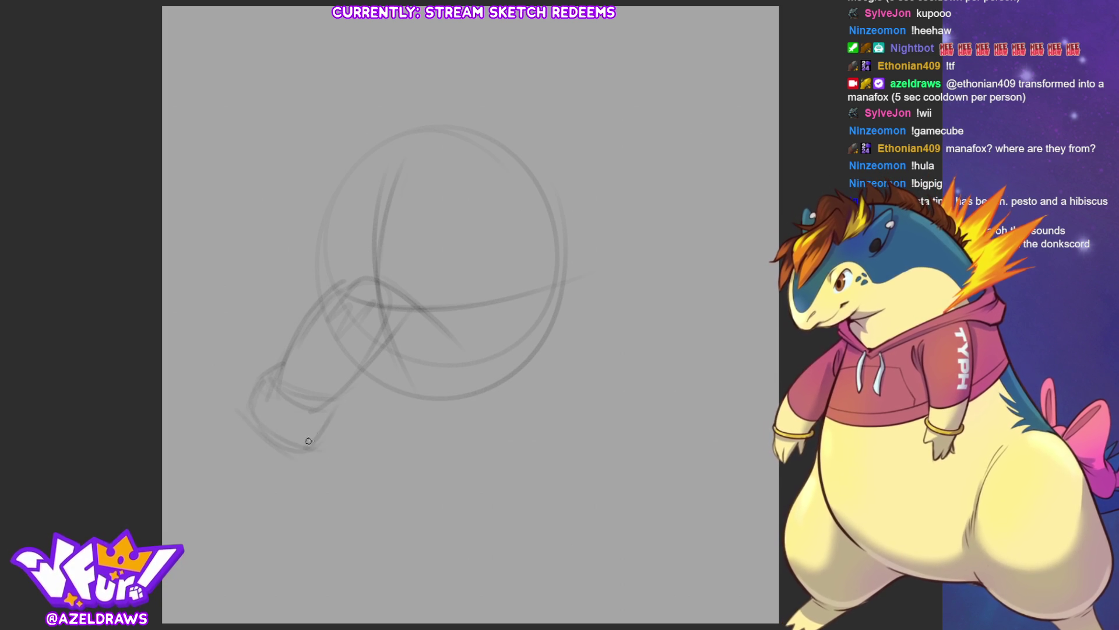
pyautogui.moveTo(251, 402); pyautogui.dragTo(310, 320)
pyautogui.moveTo(273, 374); pyautogui.dragTo(308, 311)
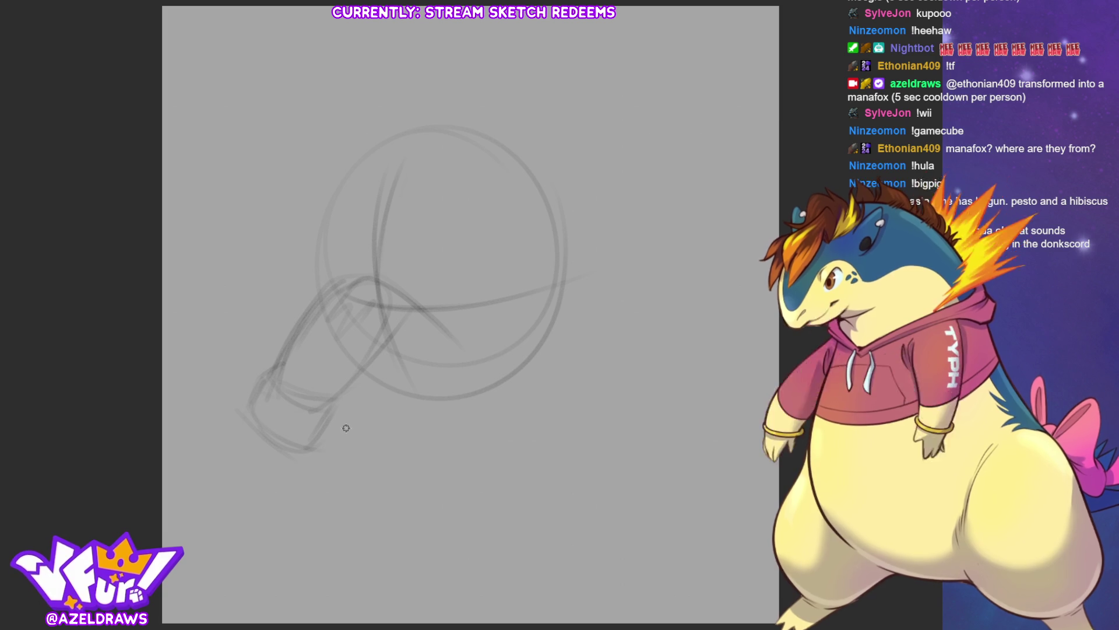
pyautogui.moveTo(240, 394)
pyautogui.mouseDown()
pyautogui.moveTo(315, 427)
pyautogui.moveTo(260, 412)
pyautogui.moveTo(306, 474)
pyautogui.mouseUp()
pyautogui.moveTo(226, 416); pyautogui.dragTo(327, 490)
pyautogui.moveTo(259, 444)
pyautogui.mouseDown()
pyautogui.moveTo(332, 479)
pyautogui.moveTo(395, 454)
pyautogui.moveTo(455, 405)
pyautogui.mouseUp()
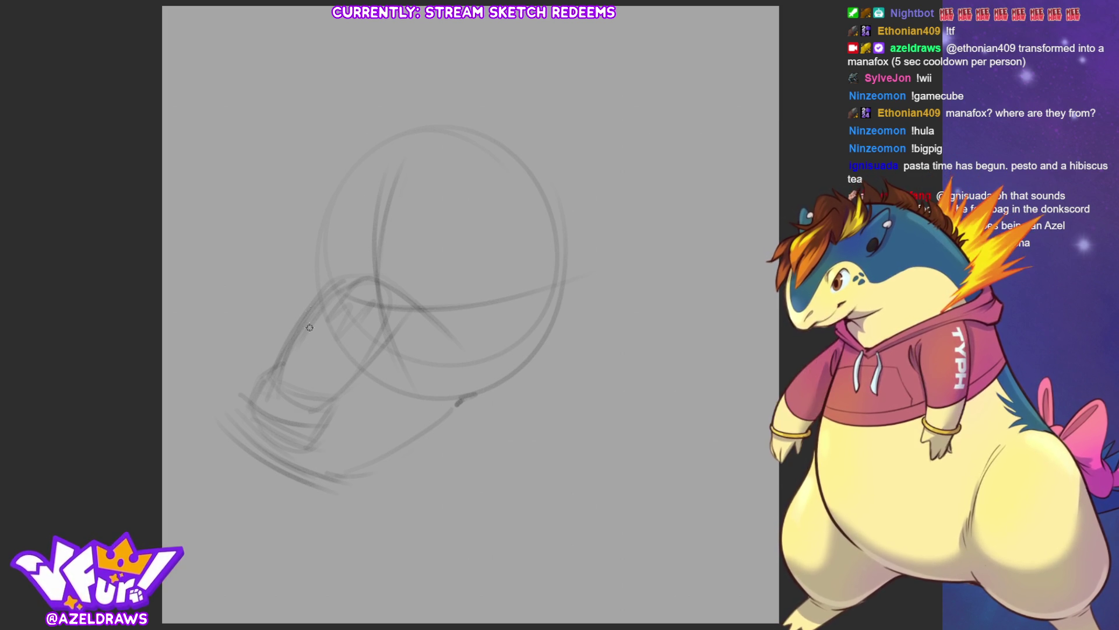
# Step: Add rising forehead and ear curves above the head and thicken the chin and jaw
pyautogui.moveTo(317, 287)
pyautogui.mouseDown()
pyautogui.moveTo(306, 233)
pyautogui.moveTo(386, 128)
pyautogui.mouseUp()
pyautogui.moveTo(302, 241); pyautogui.dragTo(437, 98)
pyautogui.moveTo(304, 219)
pyautogui.mouseDown()
pyautogui.moveTo(313, 295)
pyautogui.moveTo(256, 393)
pyautogui.moveTo(346, 486)
pyautogui.moveTo(280, 449)
pyautogui.mouseUp()
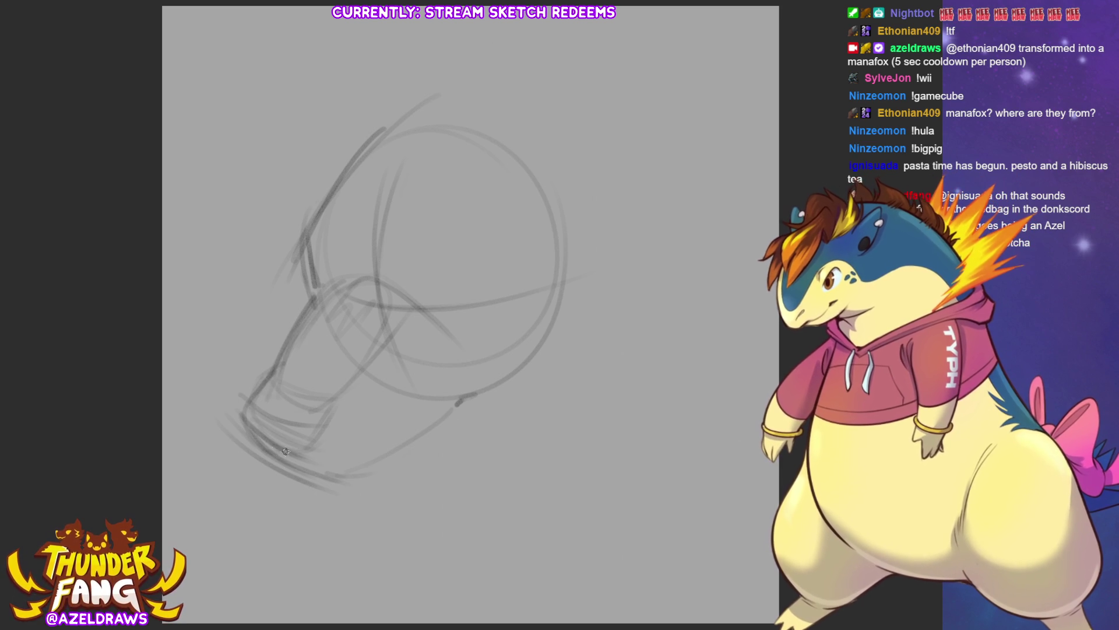
pyautogui.moveTo(336, 477)
pyautogui.mouseDown()
pyautogui.moveTo(299, 446)
pyautogui.moveTo(313, 448)
pyautogui.moveTo(332, 422)
pyautogui.moveTo(307, 394)
pyautogui.moveTo(372, 357)
pyautogui.moveTo(374, 296)
pyautogui.mouseUp()
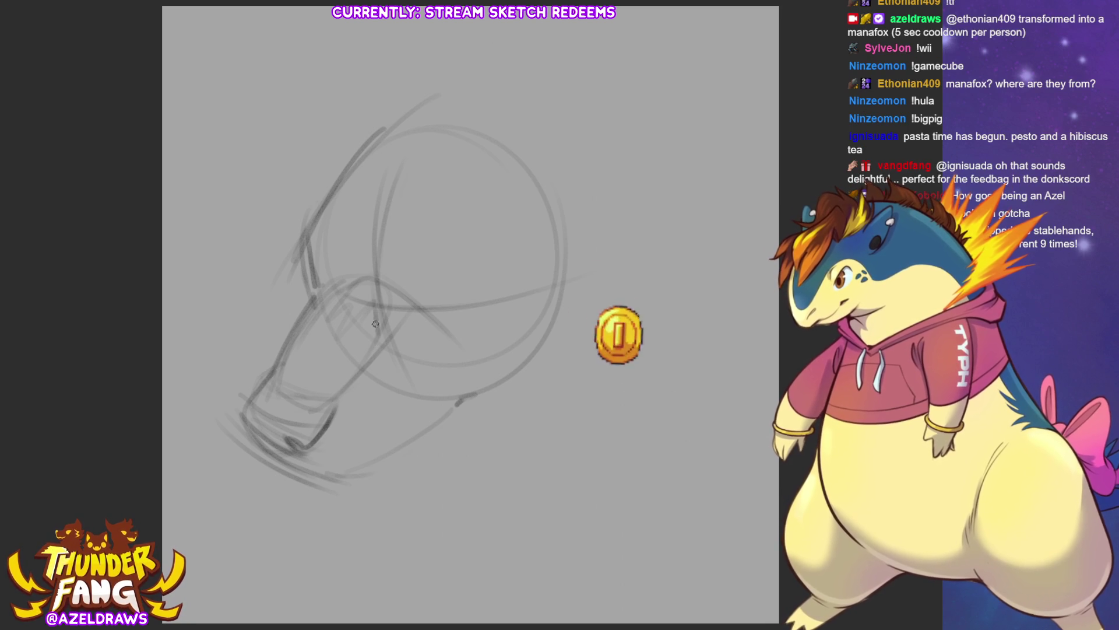
pyautogui.moveTo(363, 247); pyautogui.dragTo(376, 326)
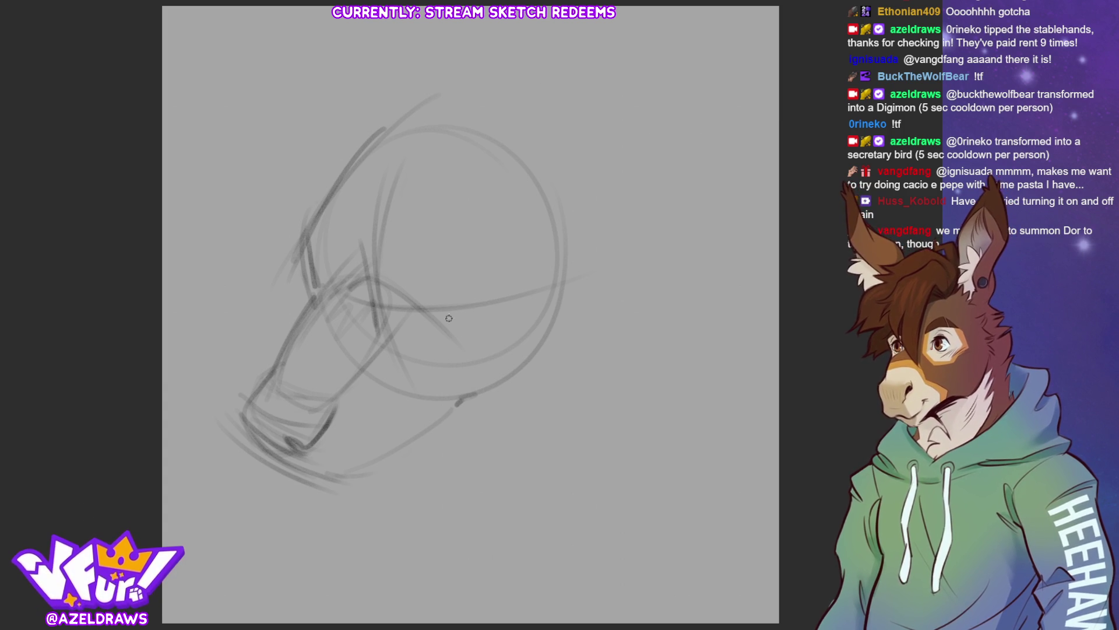
# Step: Clear the layer and redraw a big head circle with crossing guide lines
pyautogui.press('Delete')
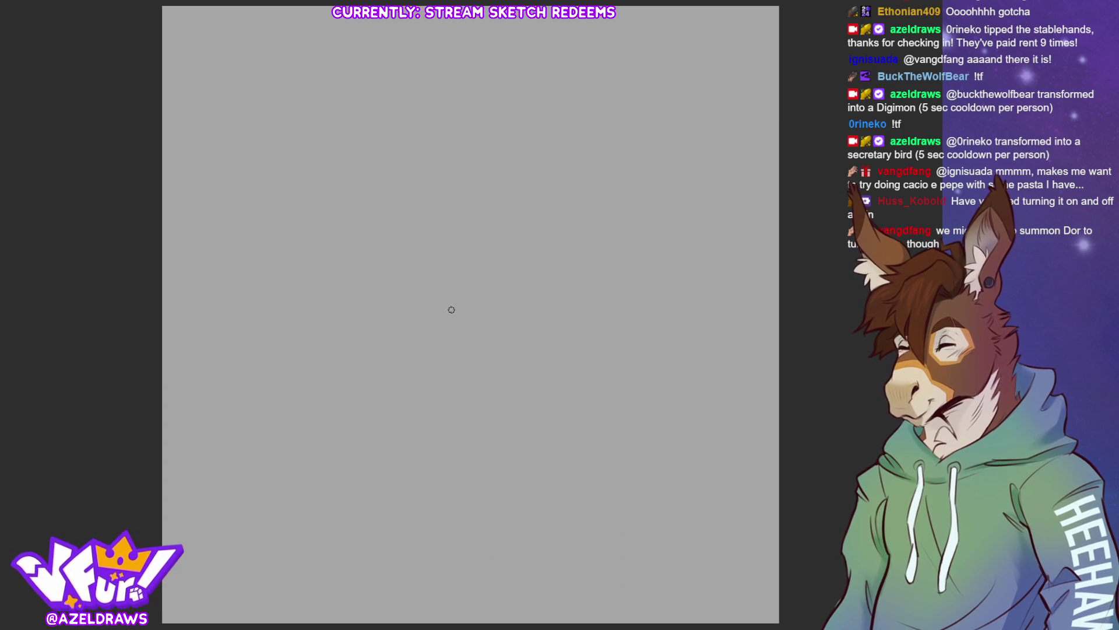
pyautogui.moveTo(490, 137); pyautogui.dragTo(362, 177)
pyautogui.moveTo(504, 409)
pyautogui.mouseDown()
pyautogui.moveTo(531, 137)
pyautogui.moveTo(554, 380)
pyautogui.moveTo(568, 175)
pyautogui.mouseUp()
pyautogui.moveTo(341, 282)
pyautogui.mouseDown()
pyautogui.moveTo(405, 307)
pyautogui.moveTo(511, 306)
pyautogui.moveTo(572, 273)
pyautogui.mouseUp()
pyautogui.moveTo(529, 184); pyautogui.dragTo(495, 430)
pyautogui.moveTo(528, 162); pyautogui.dragTo(506, 420)
pyautogui.moveTo(351, 266); pyautogui.dragTo(577, 287)
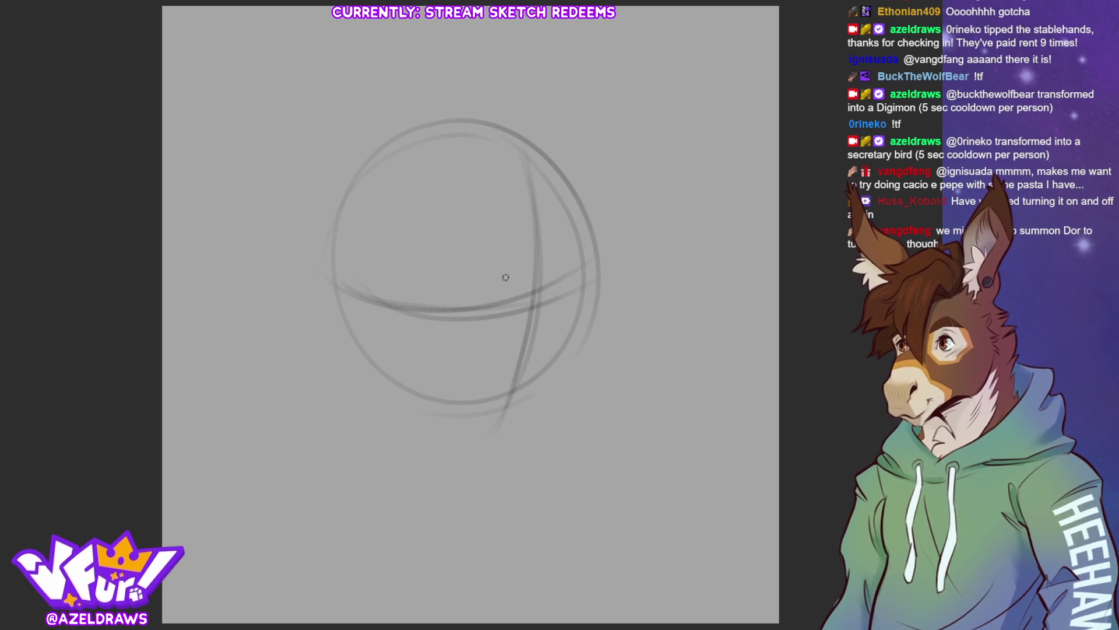
pyautogui.moveTo(465, 332)
pyautogui.mouseDown()
pyautogui.moveTo(438, 376)
pyautogui.moveTo(584, 287)
pyautogui.moveTo(610, 297)
pyautogui.mouseUp()
pyautogui.moveTo(422, 415); pyautogui.dragTo(496, 438)
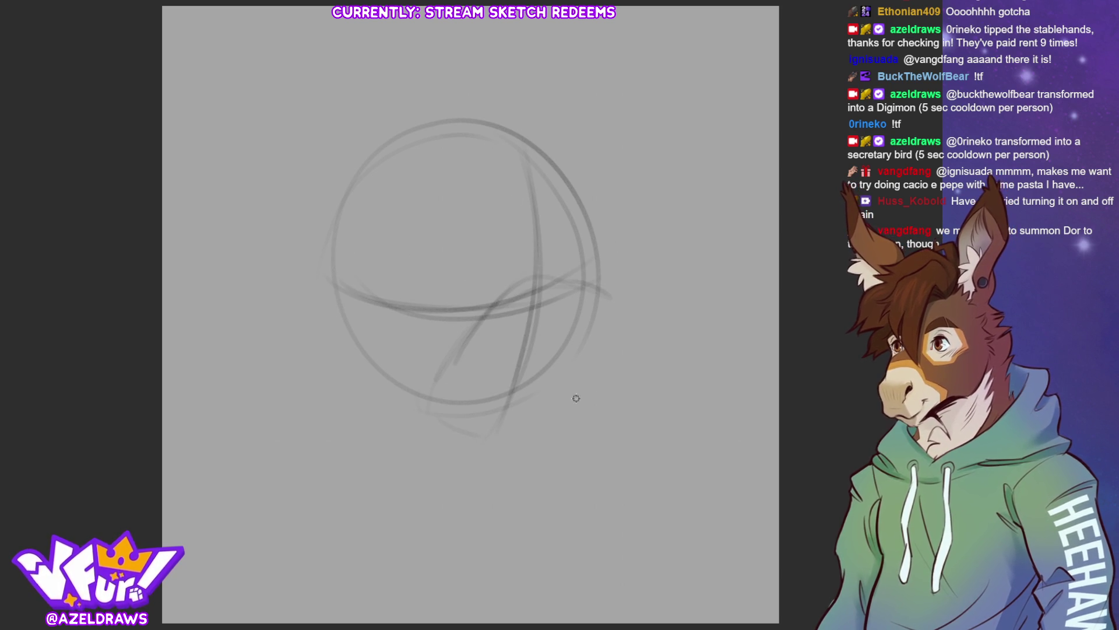
pyautogui.moveTo(514, 299)
pyautogui.mouseDown()
pyautogui.moveTo(551, 262)
pyautogui.moveTo(486, 327)
pyautogui.moveTo(519, 352)
pyautogui.mouseUp()
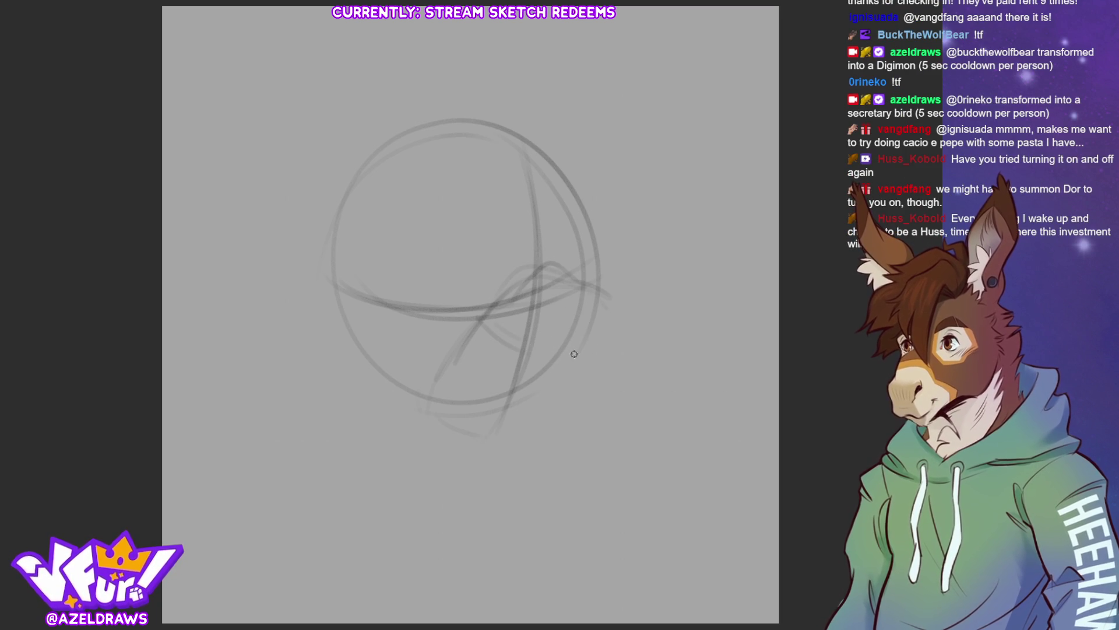
# Step: Sketch a muzzle extending right, with a nose end, darkened upper arc and mouth line
pyautogui.moveTo(529, 351); pyautogui.dragTo(623, 389)
pyautogui.moveTo(562, 280)
pyautogui.mouseDown()
pyautogui.moveTo(644, 334)
pyautogui.moveTo(633, 340)
pyautogui.mouseUp()
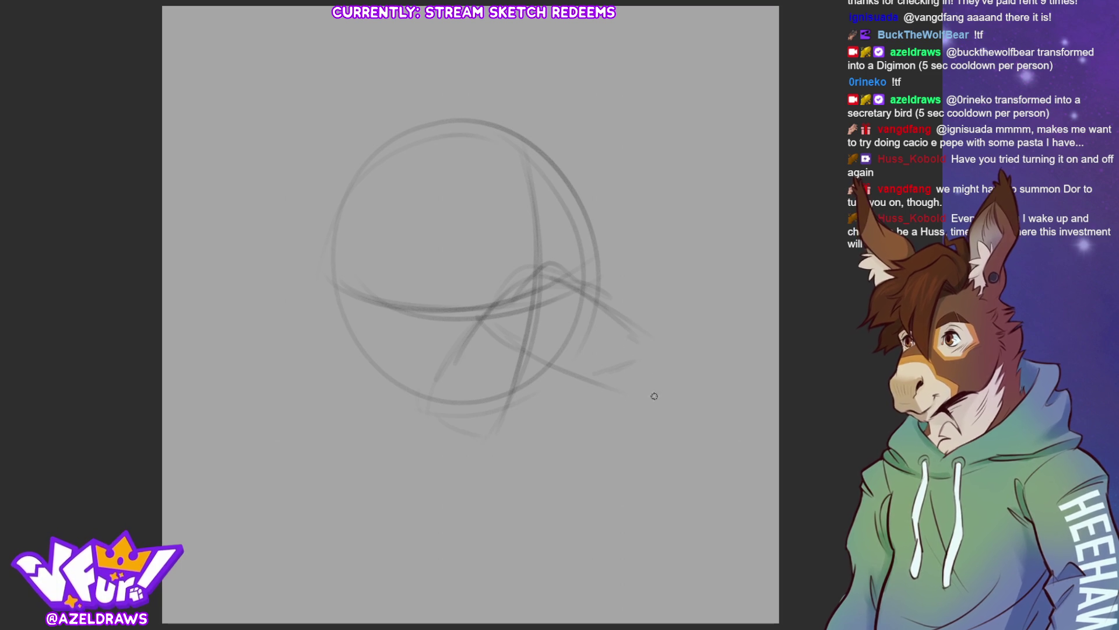
pyautogui.moveTo(595, 375); pyautogui.dragTo(641, 364)
pyautogui.moveTo(565, 377)
pyautogui.mouseDown()
pyautogui.moveTo(665, 348)
pyautogui.moveTo(607, 373)
pyautogui.moveTo(611, 426)
pyautogui.moveTo(686, 382)
pyautogui.mouseUp()
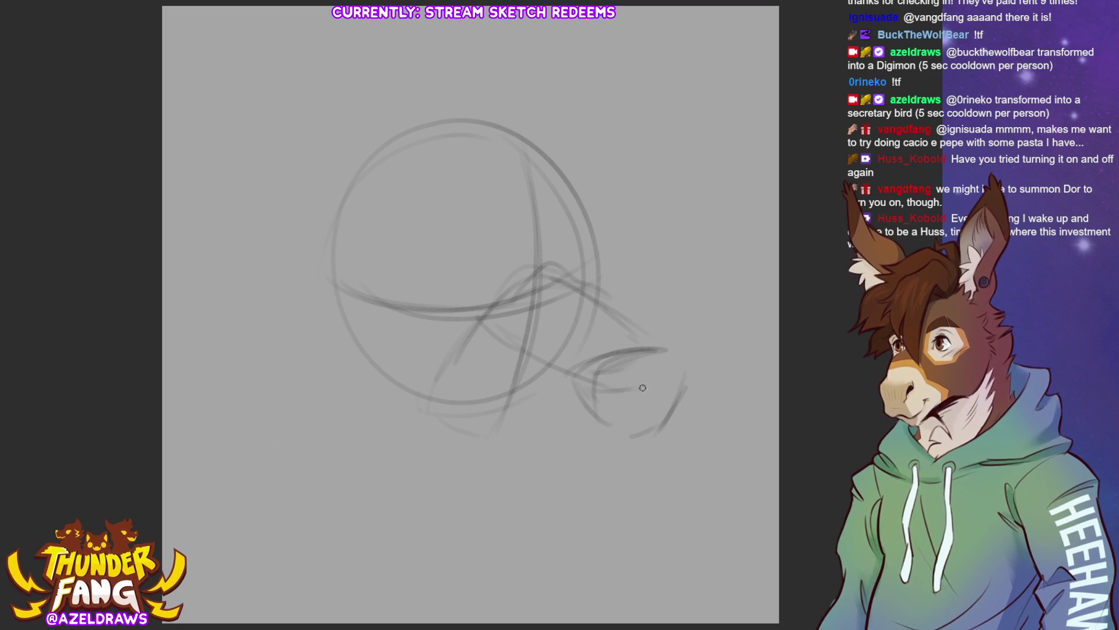
pyautogui.moveTo(595, 394); pyautogui.dragTo(676, 379)
pyautogui.moveTo(581, 377)
pyautogui.mouseDown()
pyautogui.moveTo(656, 343)
pyautogui.moveTo(684, 376)
pyautogui.mouseUp()
pyautogui.moveTo(649, 339)
pyautogui.mouseDown()
pyautogui.moveTo(693, 368)
pyautogui.moveTo(677, 385)
pyautogui.mouseUp()
pyautogui.moveTo(623, 413); pyautogui.dragTo(624, 428)
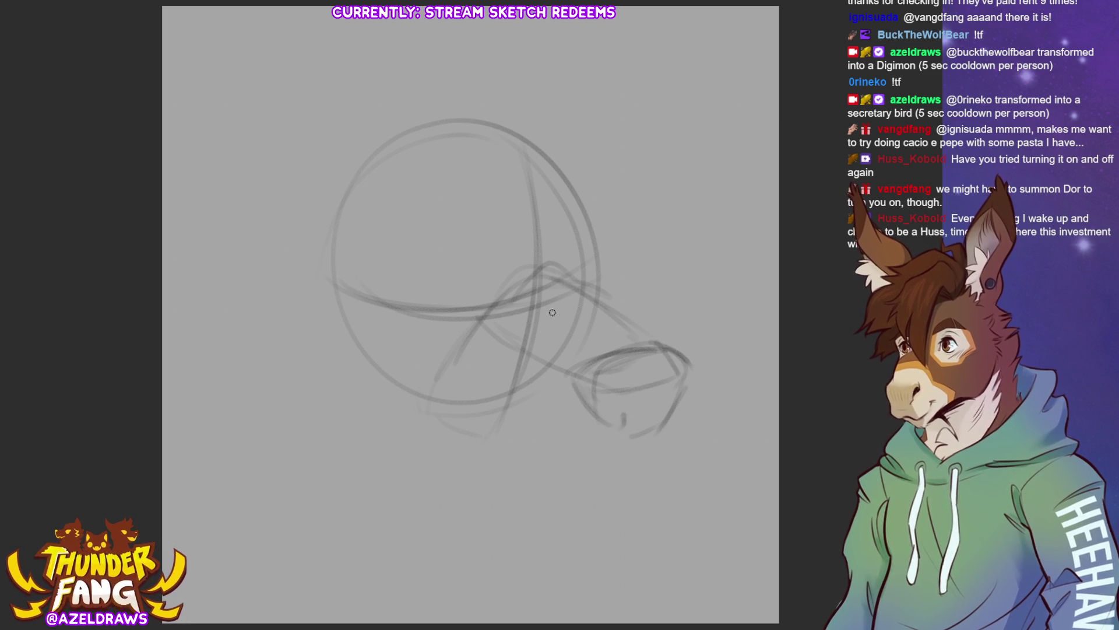
# Step: Add a cheek mark and diagonal lower-jaw lines beneath the muzzle
pyautogui.moveTo(409, 355)
pyautogui.mouseDown()
pyautogui.moveTo(429, 356)
pyautogui.moveTo(431, 369)
pyautogui.mouseUp()
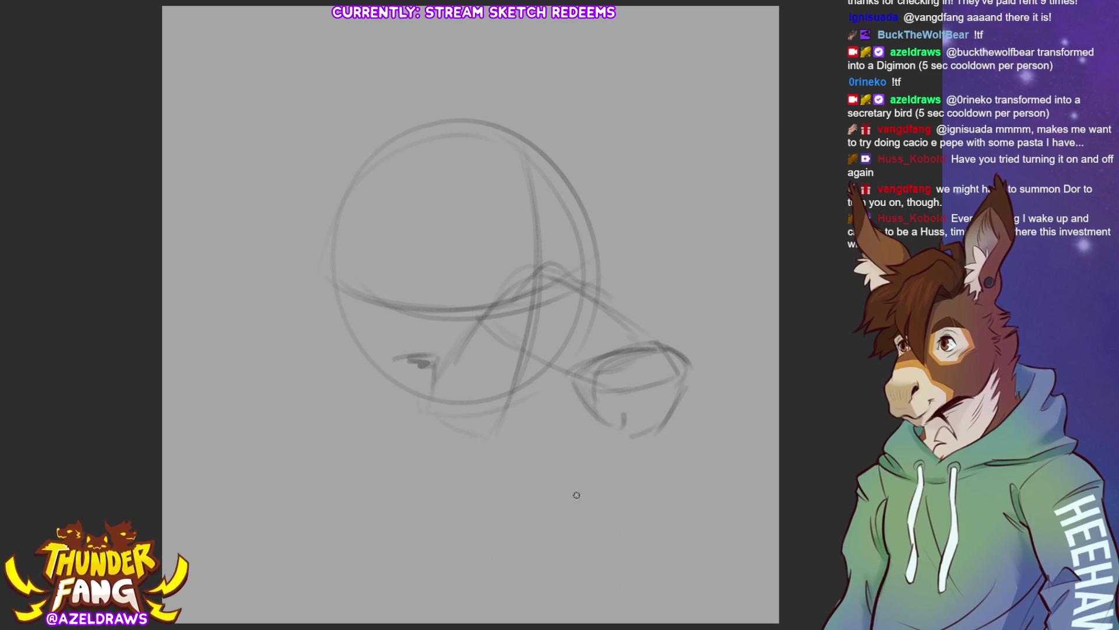
pyautogui.moveTo(631, 452); pyautogui.dragTo(610, 466)
pyautogui.moveTo(448, 400); pyautogui.dragTo(525, 463)
pyautogui.moveTo(433, 375)
pyautogui.mouseDown()
pyautogui.moveTo(512, 470)
pyautogui.moveTo(613, 463)
pyautogui.mouseUp()
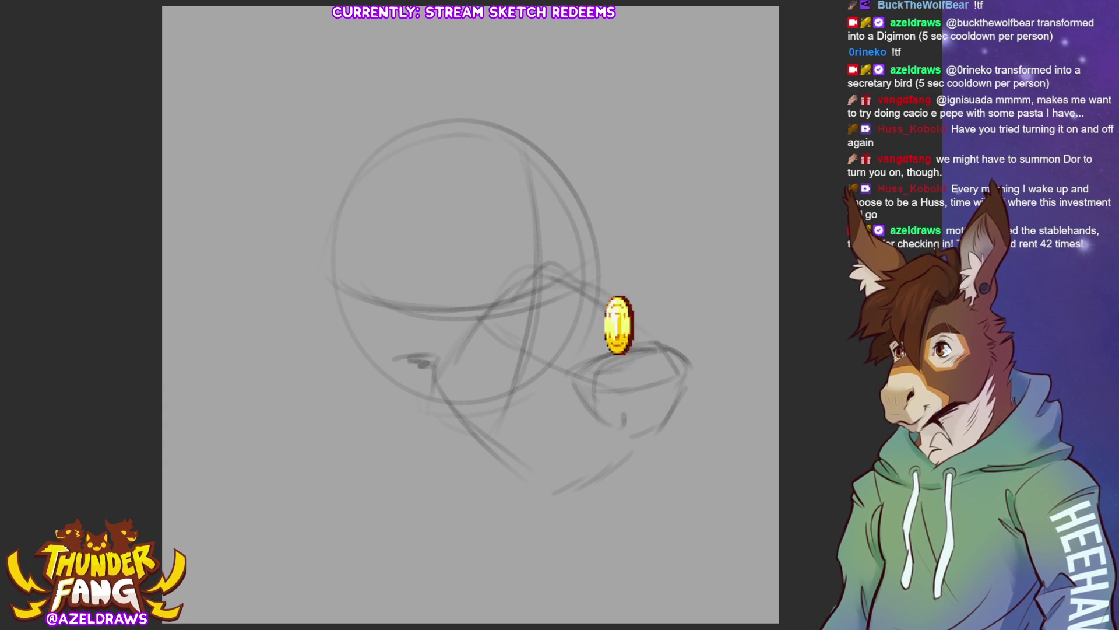
# Step: Sketch the near and far eyes with eyelids and darkened brows above them
pyautogui.moveTo(413, 285)
pyautogui.mouseDown()
pyautogui.moveTo(436, 278)
pyautogui.moveTo(430, 288)
pyautogui.moveTo(408, 280)
pyautogui.moveTo(424, 286)
pyautogui.moveTo(473, 259)
pyautogui.moveTo(464, 269)
pyautogui.moveTo(483, 279)
pyautogui.mouseUp()
pyautogui.moveTo(416, 263)
pyautogui.mouseDown()
pyautogui.moveTo(481, 269)
pyautogui.moveTo(464, 238)
pyautogui.moveTo(481, 267)
pyautogui.mouseUp()
pyautogui.moveTo(555, 255)
pyautogui.mouseDown()
pyautogui.moveTo(549, 276)
pyautogui.moveTo(565, 274)
pyautogui.moveTo(571, 238)
pyautogui.moveTo(576, 264)
pyautogui.mouseUp()
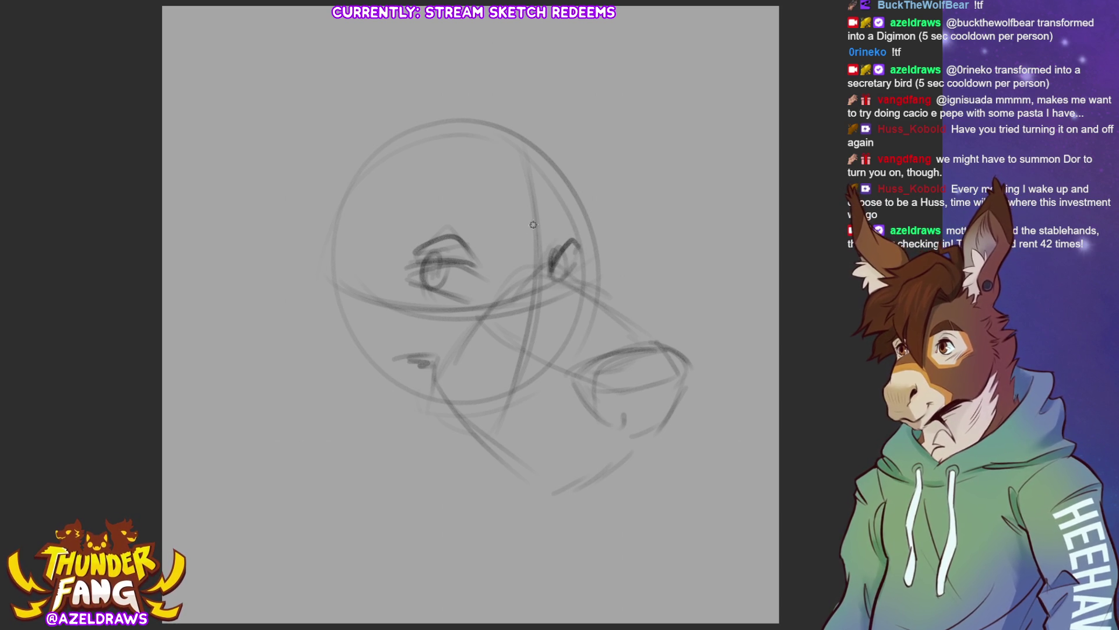
pyautogui.moveTo(534, 229)
pyautogui.mouseDown()
pyautogui.moveTo(560, 199)
pyautogui.moveTo(576, 202)
pyautogui.mouseUp()
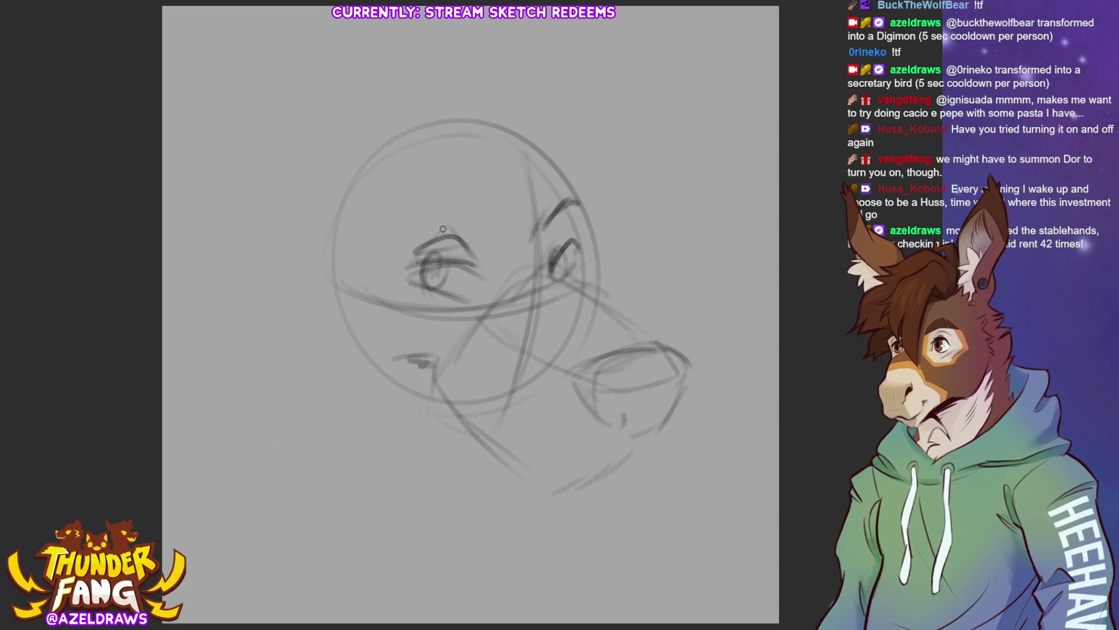
pyautogui.moveTo(376, 247)
pyautogui.mouseDown()
pyautogui.moveTo(499, 231)
pyautogui.moveTo(474, 241)
pyautogui.mouseUp()
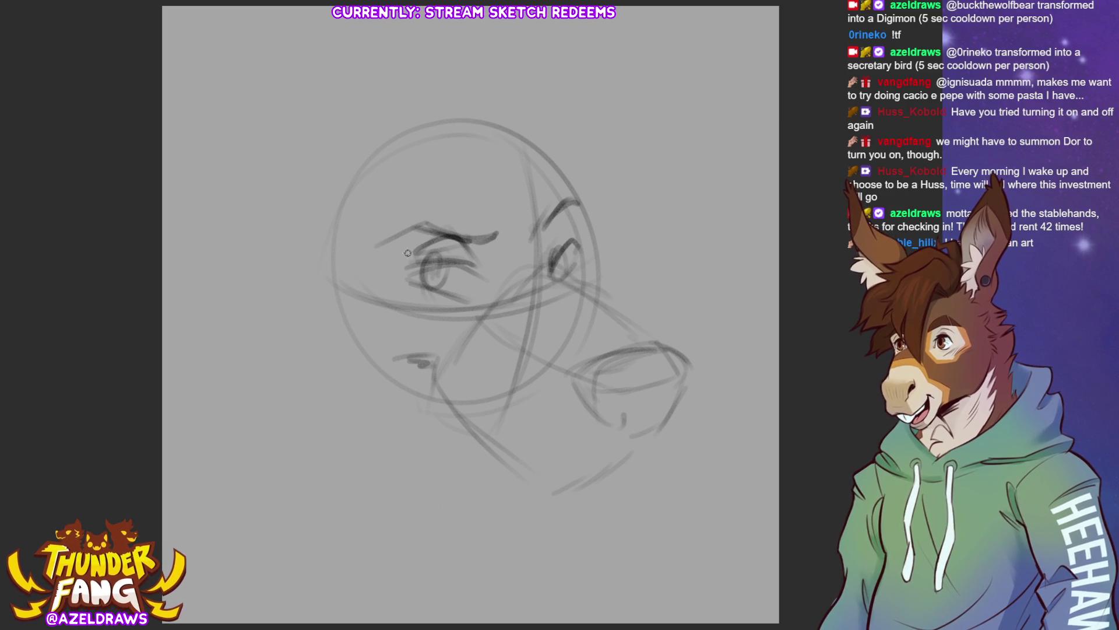
pyautogui.moveTo(434, 218); pyautogui.dragTo(512, 235)
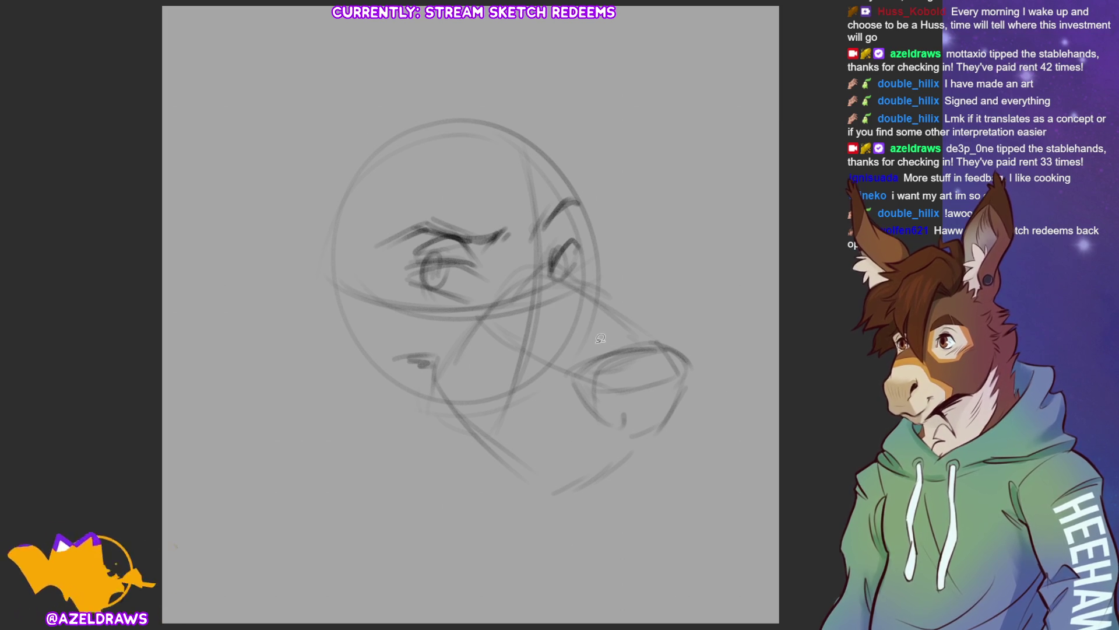
# Step: Erase the rough muzzle strokes and redraw the upper snout and lower jaw lines
pyautogui.moveTo(600, 339); pyautogui.dragTo(696, 326)
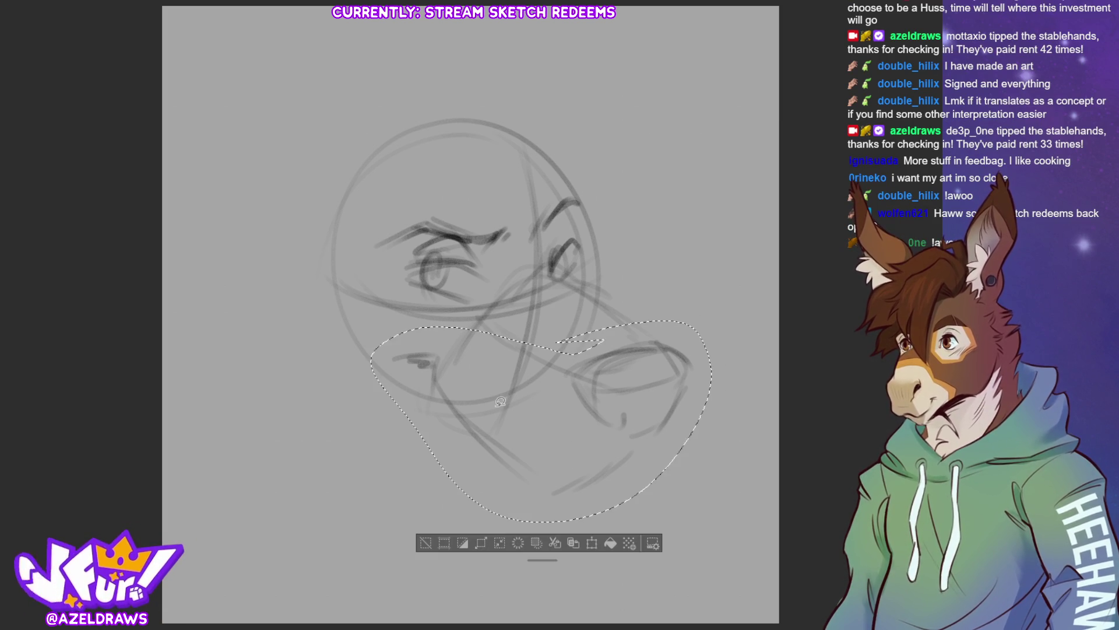
pyautogui.press('Delete')
pyautogui.hotkey('ctrl', 'd')
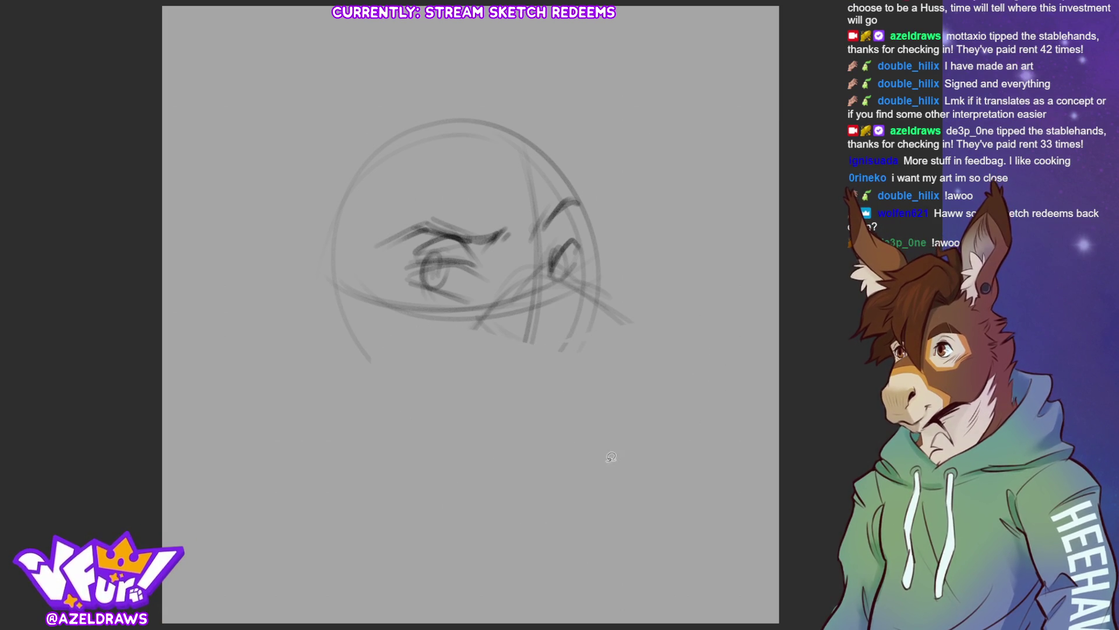
pyautogui.moveTo(475, 319); pyautogui.dragTo(594, 357)
pyautogui.moveTo(542, 279); pyautogui.dragTo(648, 349)
pyautogui.moveTo(565, 350)
pyautogui.mouseDown()
pyautogui.moveTo(610, 342)
pyautogui.moveTo(581, 355)
pyautogui.mouseUp()
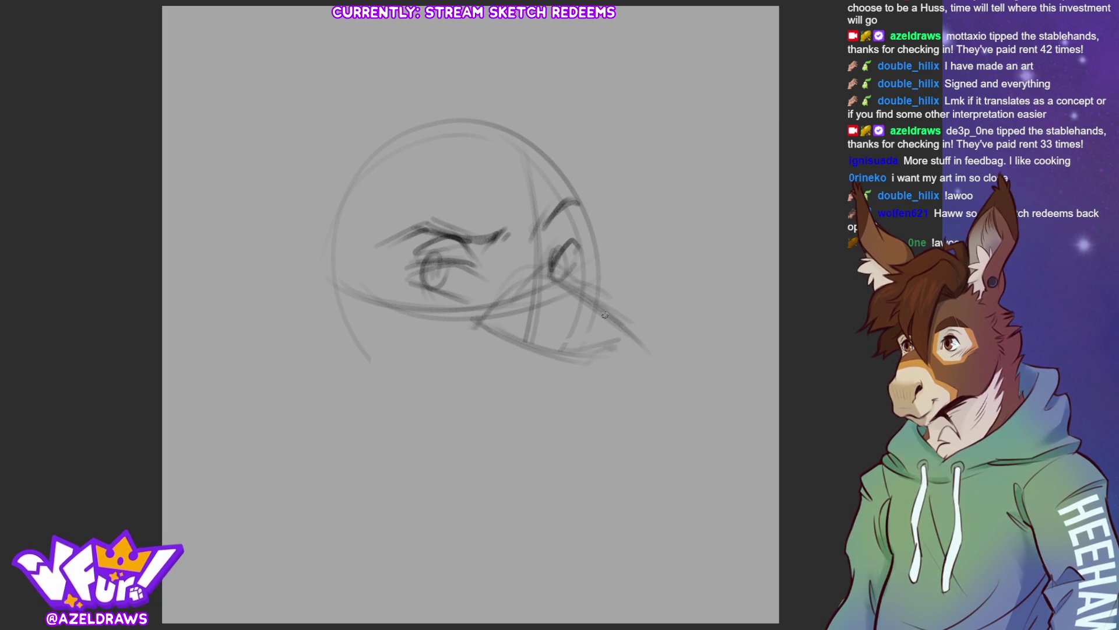
pyautogui.moveTo(563, 358)
pyautogui.mouseDown()
pyautogui.moveTo(620, 353)
pyautogui.moveTo(651, 333)
pyautogui.mouseUp()
pyautogui.moveTo(560, 350)
pyautogui.mouseDown()
pyautogui.moveTo(643, 372)
pyautogui.moveTo(653, 344)
pyautogui.moveTo(604, 364)
pyautogui.moveTo(670, 357)
pyautogui.moveTo(648, 393)
pyautogui.moveTo(603, 395)
pyautogui.moveTo(632, 392)
pyautogui.mouseUp()
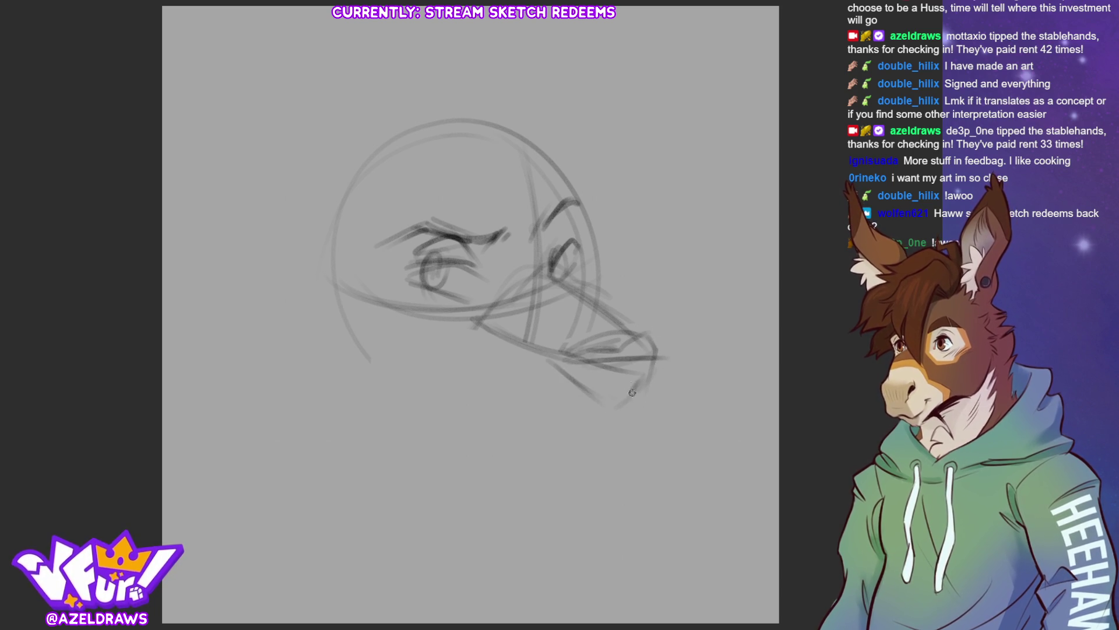
# Step: Darken the snout bridge, eye and brow, and add nostril marks at the snout tip
pyautogui.moveTo(507, 245); pyautogui.dragTo(633, 329)
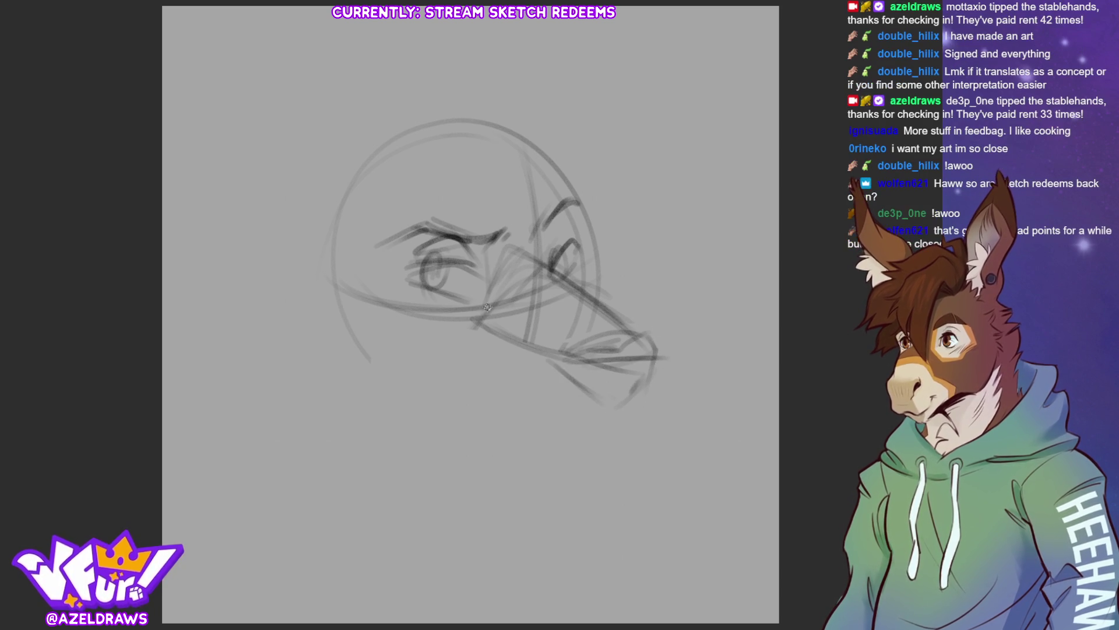
pyautogui.moveTo(492, 247); pyautogui.dragTo(476, 316)
pyautogui.moveTo(522, 212); pyautogui.dragTo(577, 292)
pyautogui.moveTo(604, 378)
pyautogui.mouseDown()
pyautogui.moveTo(596, 397)
pyautogui.moveTo(632, 396)
pyautogui.moveTo(642, 374)
pyautogui.moveTo(617, 406)
pyautogui.mouseUp()
pyautogui.moveTo(651, 369); pyautogui.dragTo(631, 394)
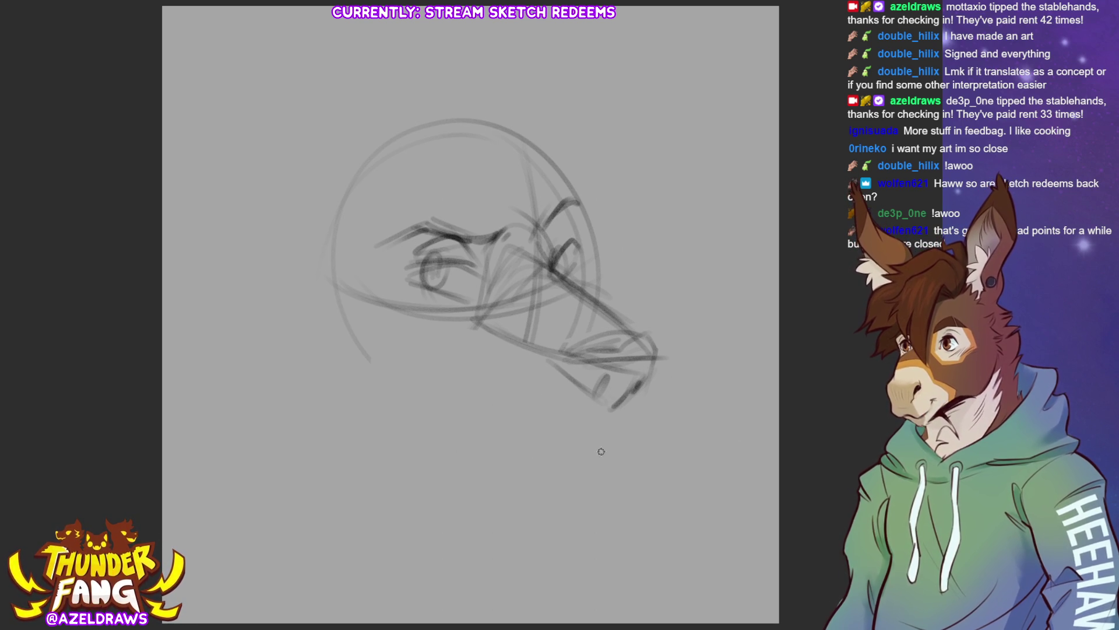
# Step: Sketch the lower jaw and chin under the snout, redoing the jaw curve with a front hook
pyautogui.moveTo(614, 413)
pyautogui.mouseDown()
pyautogui.moveTo(596, 438)
pyautogui.moveTo(649, 420)
pyautogui.mouseUp()
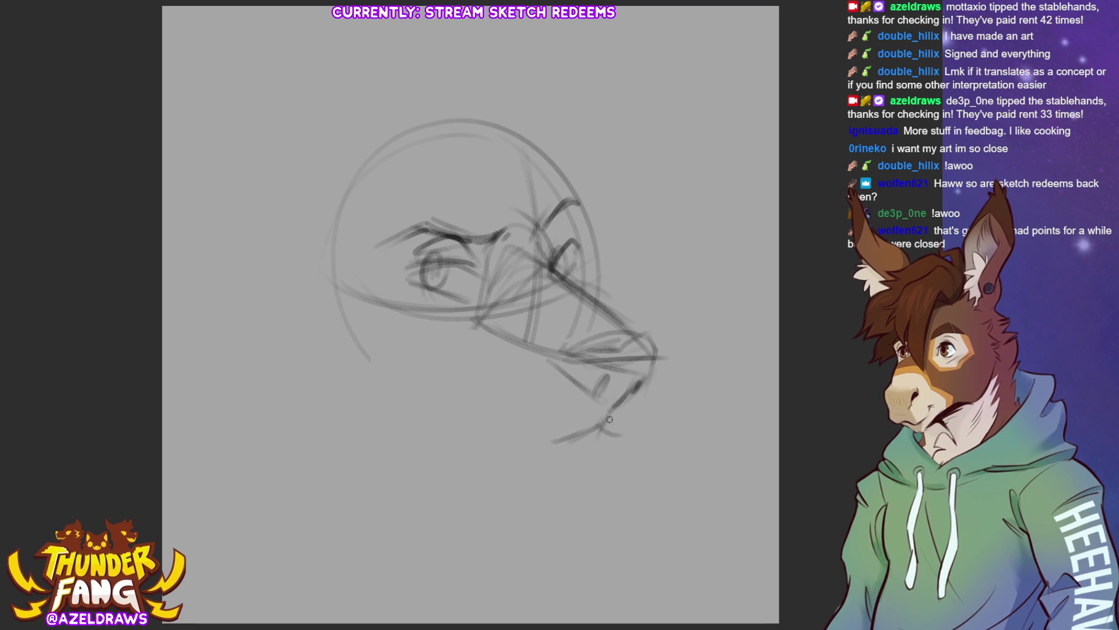
pyautogui.moveTo(645, 367); pyautogui.dragTo(637, 426)
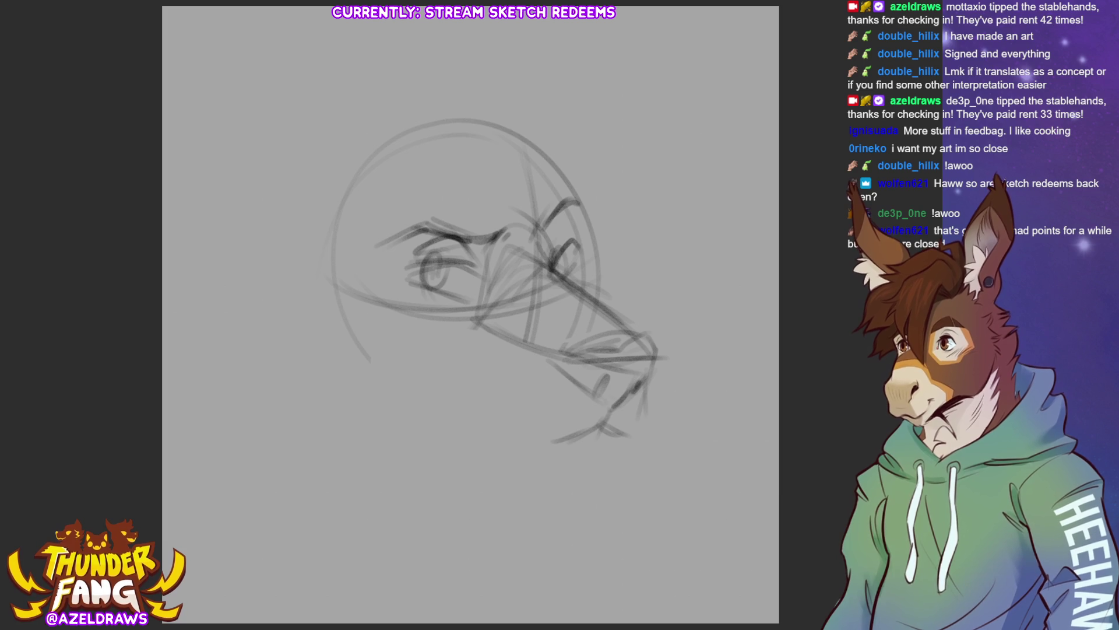
pyautogui.moveTo(469, 389)
pyautogui.mouseDown()
pyautogui.moveTo(544, 447)
pyautogui.moveTo(604, 431)
pyautogui.mouseUp()
pyautogui.moveTo(645, 376)
pyautogui.mouseDown()
pyautogui.moveTo(652, 416)
pyautogui.moveTo(621, 450)
pyautogui.mouseUp()
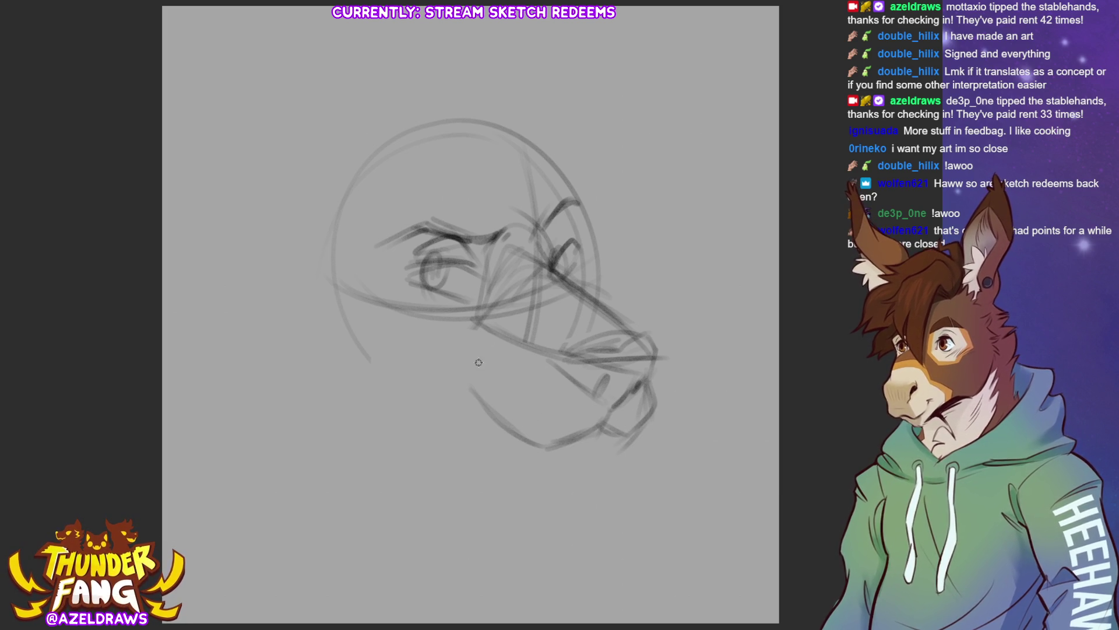
pyautogui.moveTo(467, 357); pyautogui.dragTo(468, 378)
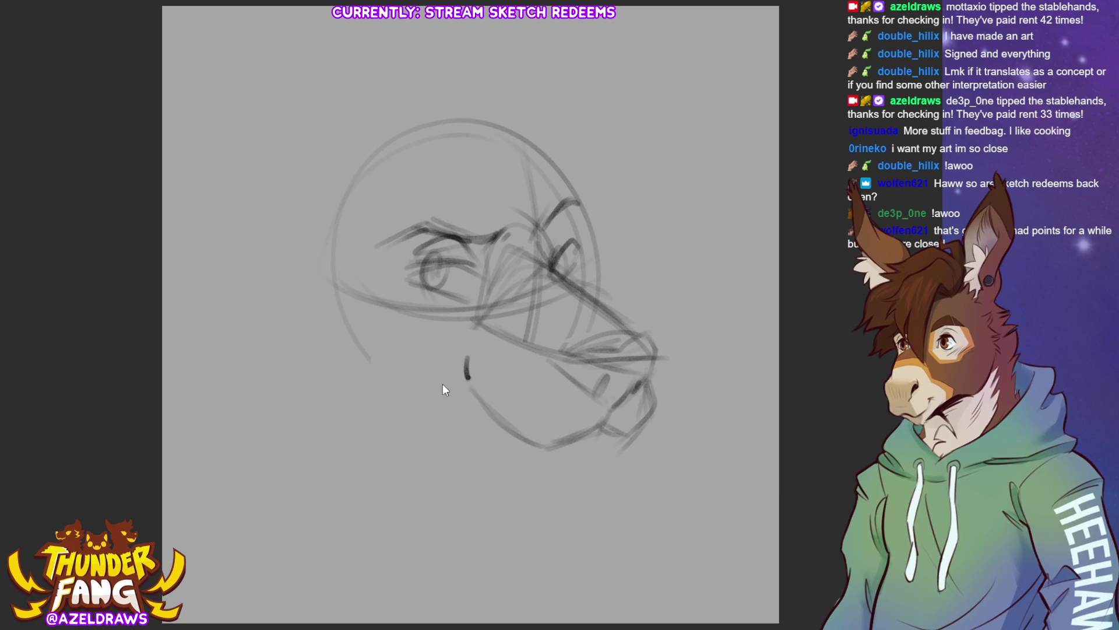
pyautogui.hotkey('ctrl', 'z')
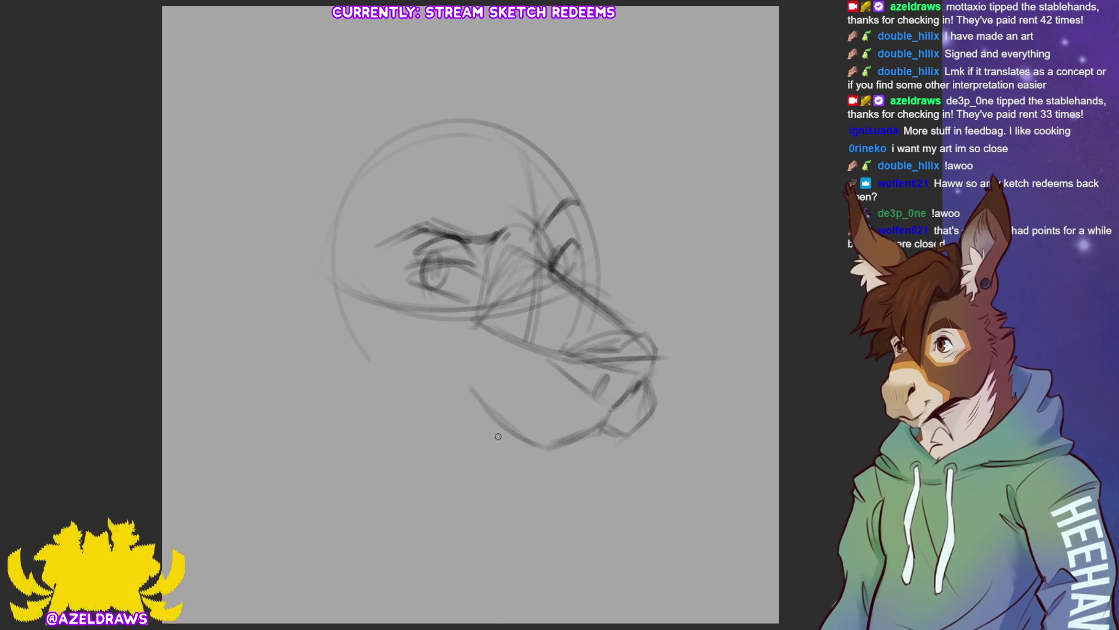
pyautogui.moveTo(456, 400); pyautogui.dragTo(550, 445)
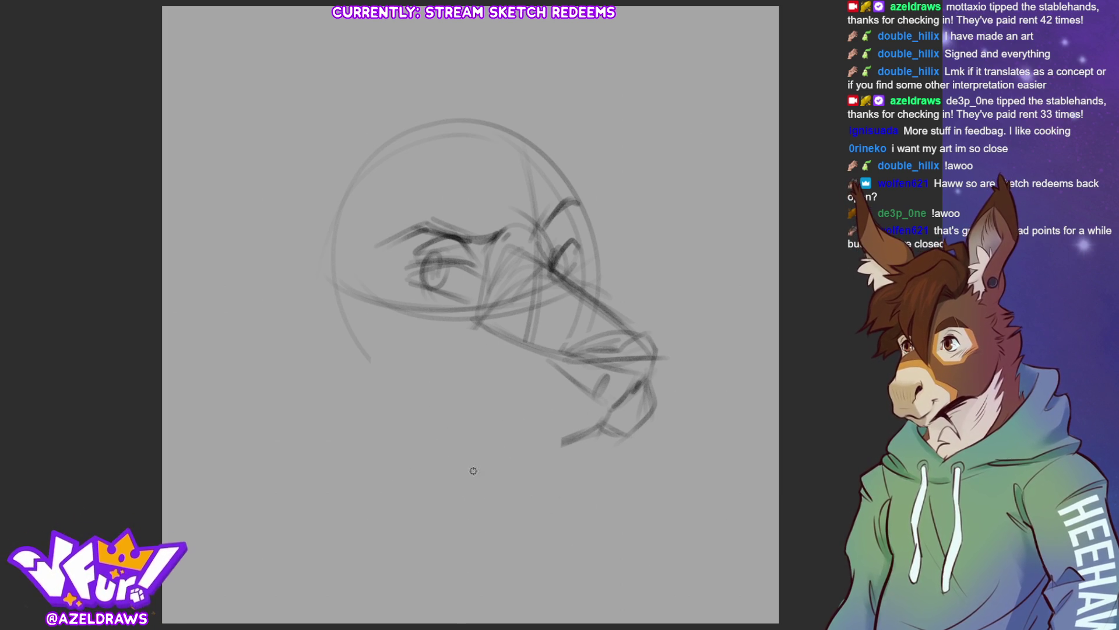
pyautogui.moveTo(444, 385)
pyautogui.mouseDown()
pyautogui.moveTo(571, 447)
pyautogui.moveTo(603, 428)
pyautogui.mouseUp()
pyautogui.moveTo(436, 370); pyautogui.dragTo(539, 453)
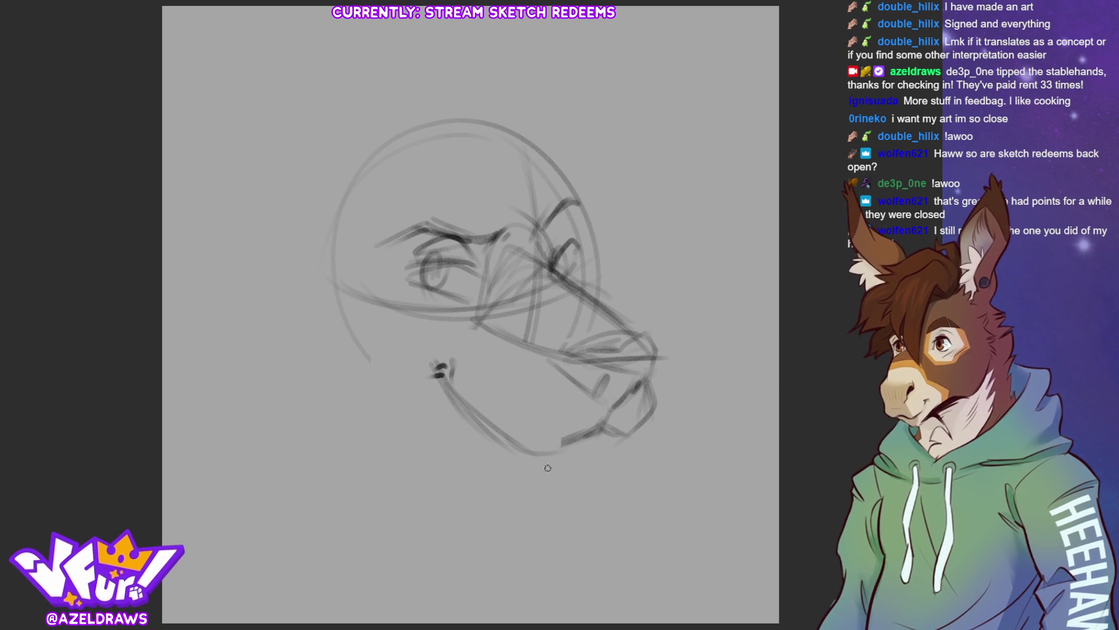
pyautogui.moveTo(604, 442)
pyautogui.mouseDown()
pyautogui.moveTo(567, 477)
pyautogui.moveTo(549, 459)
pyautogui.mouseUp()
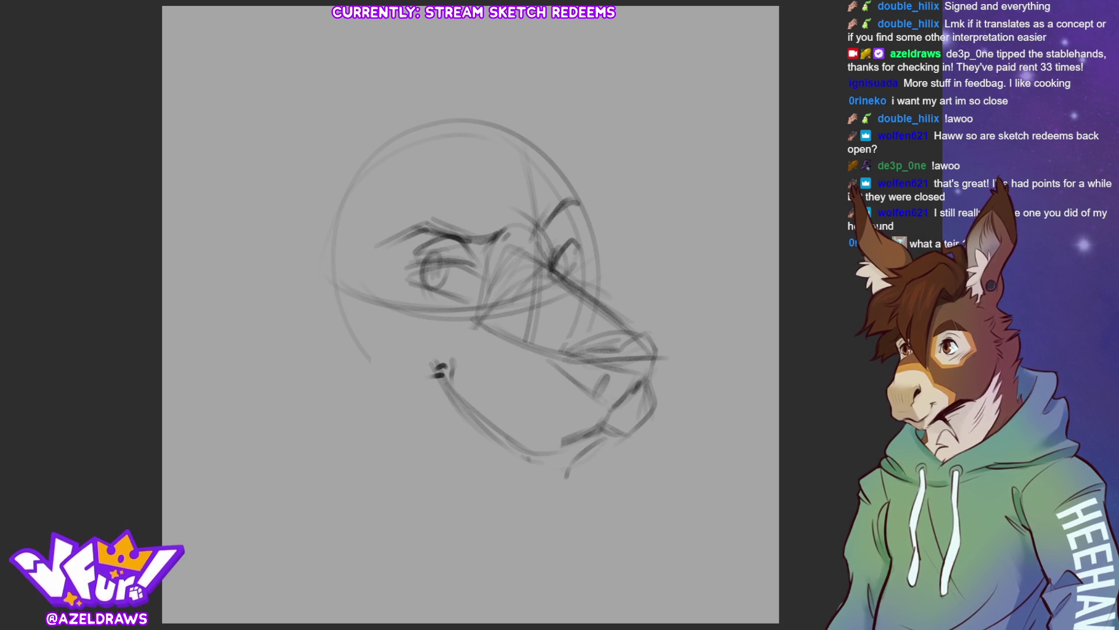
# Step: Darken the lower jaw, chin underside and front snout outline with firmer strokes
pyautogui.moveTo(492, 446)
pyautogui.mouseDown()
pyautogui.moveTo(537, 485)
pyautogui.moveTo(600, 470)
pyautogui.moveTo(521, 463)
pyautogui.moveTo(544, 461)
pyautogui.moveTo(538, 483)
pyautogui.moveTo(599, 450)
pyautogui.moveTo(592, 472)
pyautogui.moveTo(538, 446)
pyautogui.mouseUp()
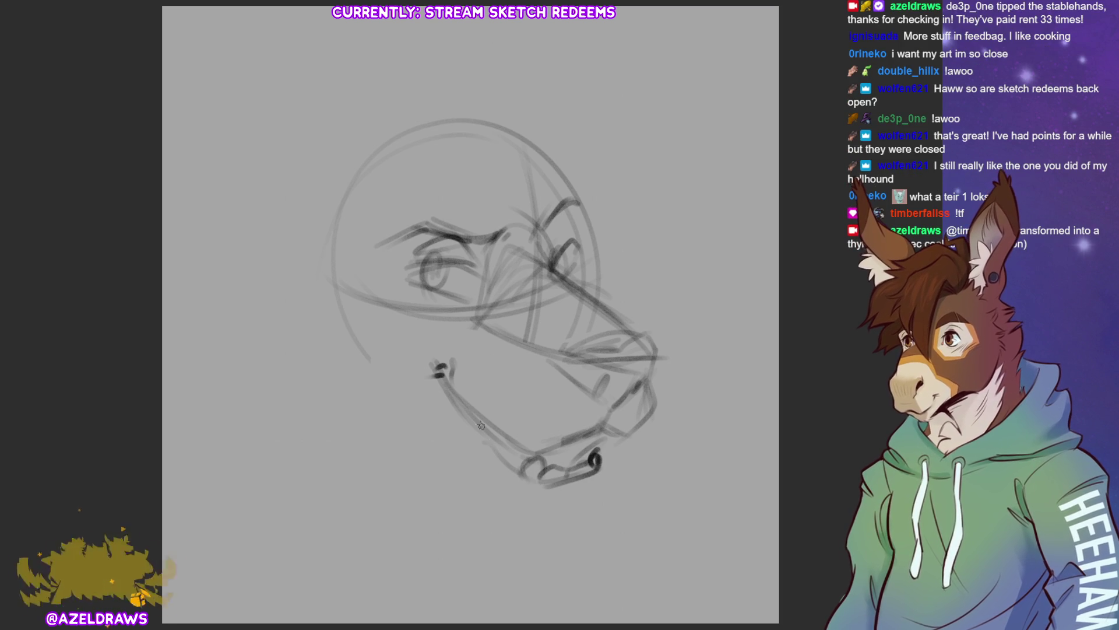
pyautogui.moveTo(450, 378)
pyautogui.mouseDown()
pyautogui.moveTo(432, 359)
pyautogui.moveTo(448, 375)
pyautogui.mouseUp()
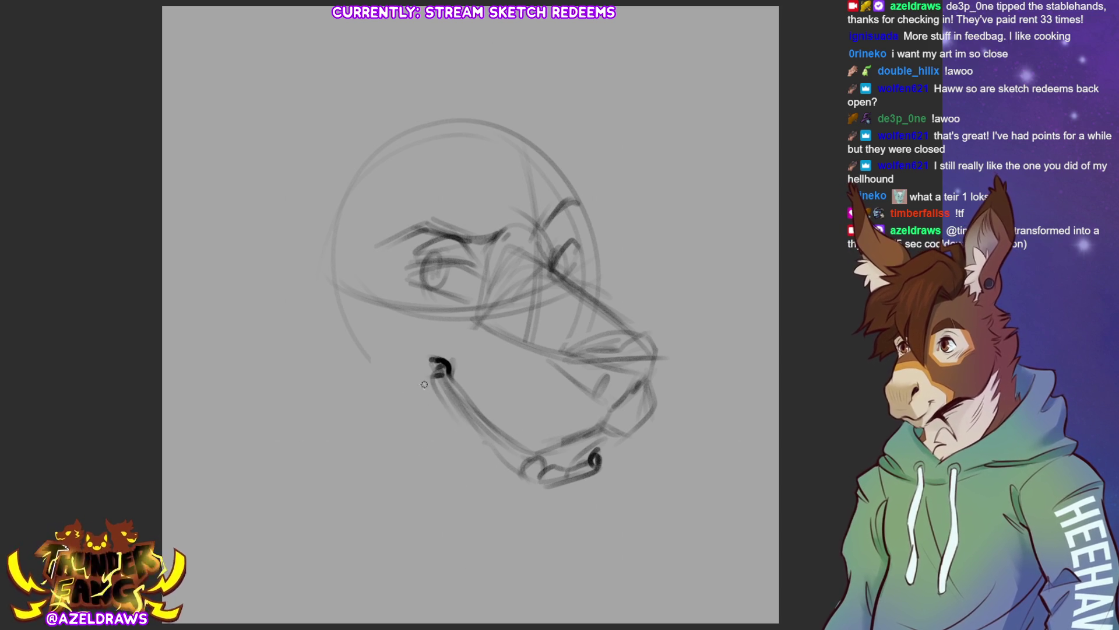
pyautogui.moveTo(428, 384)
pyautogui.mouseDown()
pyautogui.moveTo(518, 485)
pyautogui.moveTo(584, 481)
pyautogui.moveTo(612, 464)
pyautogui.mouseUp()
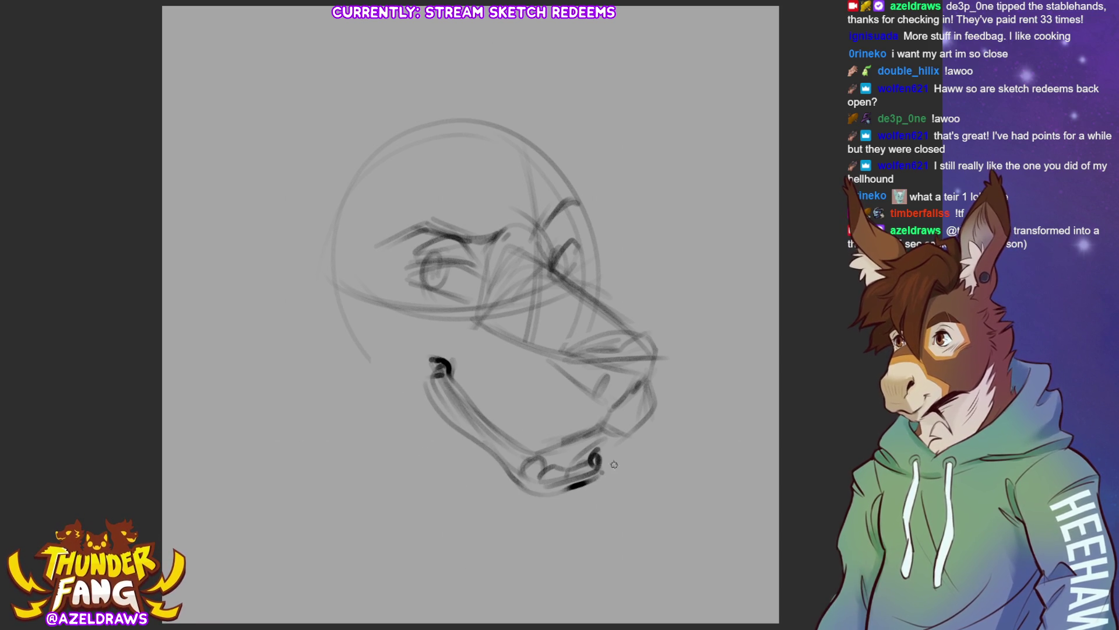
pyautogui.moveTo(442, 387); pyautogui.dragTo(534, 478)
pyautogui.moveTo(496, 439); pyautogui.dragTo(532, 473)
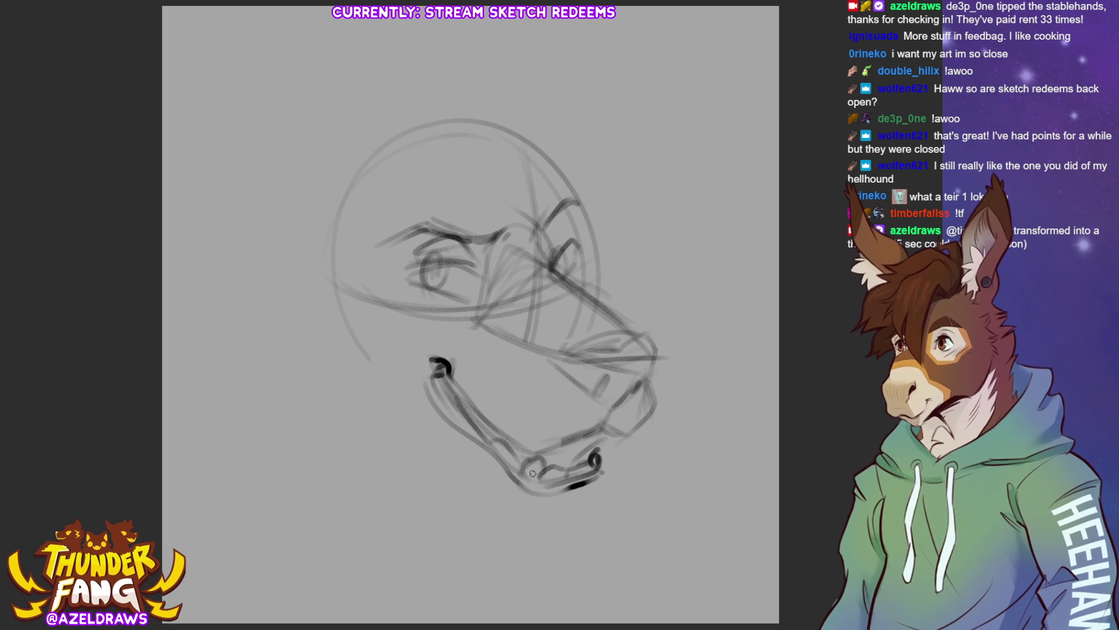
pyautogui.moveTo(601, 430)
pyautogui.mouseDown()
pyautogui.moveTo(656, 408)
pyautogui.moveTo(628, 438)
pyautogui.mouseUp()
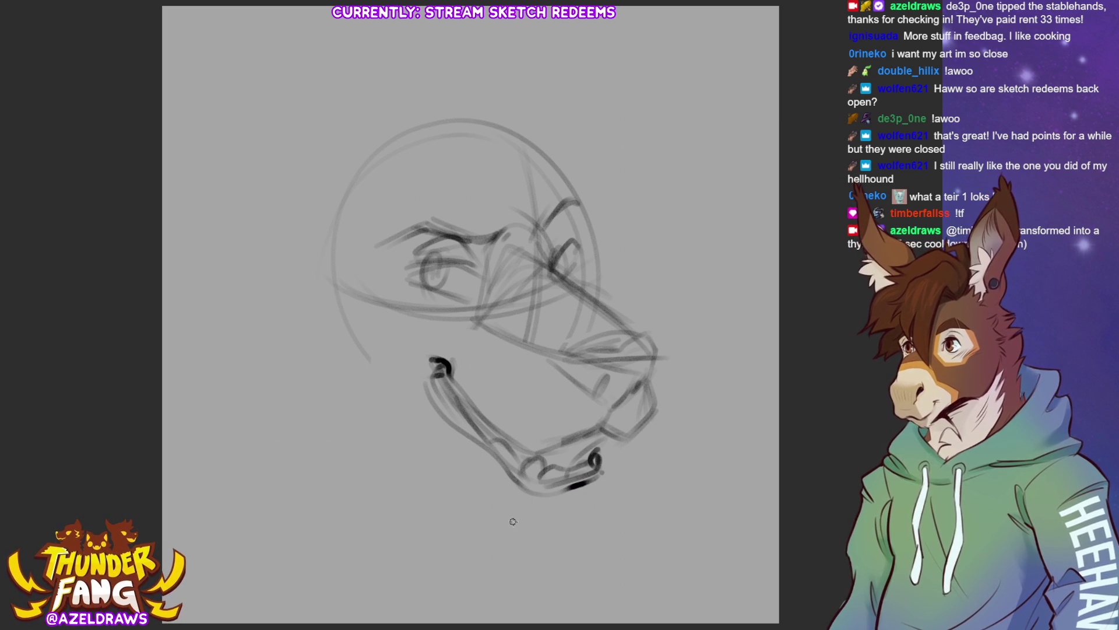
pyautogui.moveTo(498, 516); pyautogui.dragTo(587, 497)
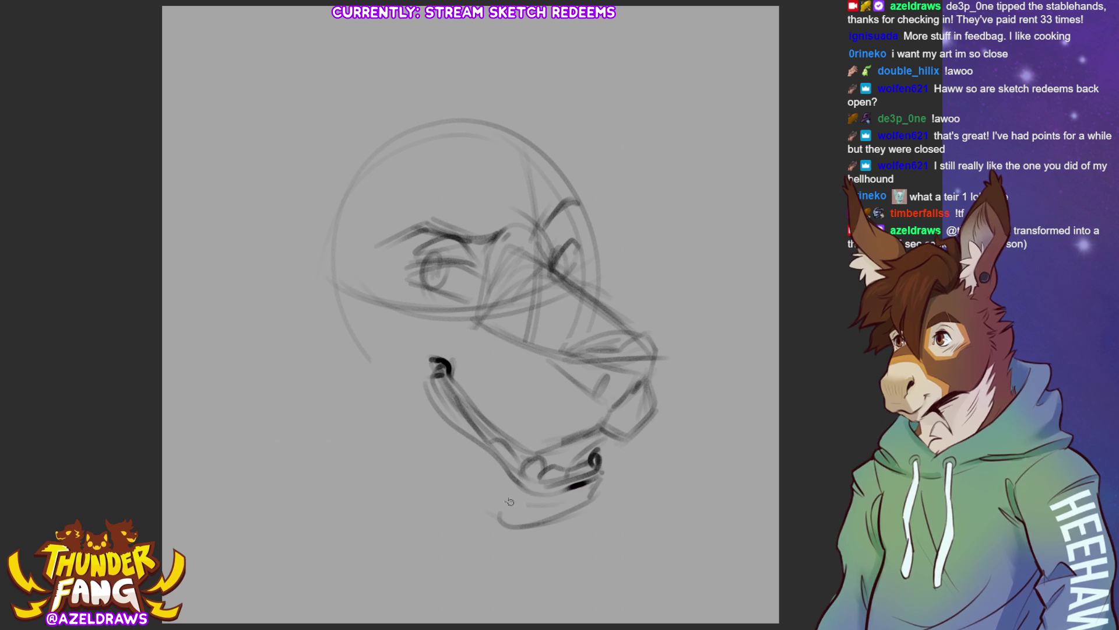
pyautogui.moveTo(510, 501); pyautogui.dragTo(586, 488)
pyautogui.moveTo(486, 480); pyautogui.dragTo(546, 496)
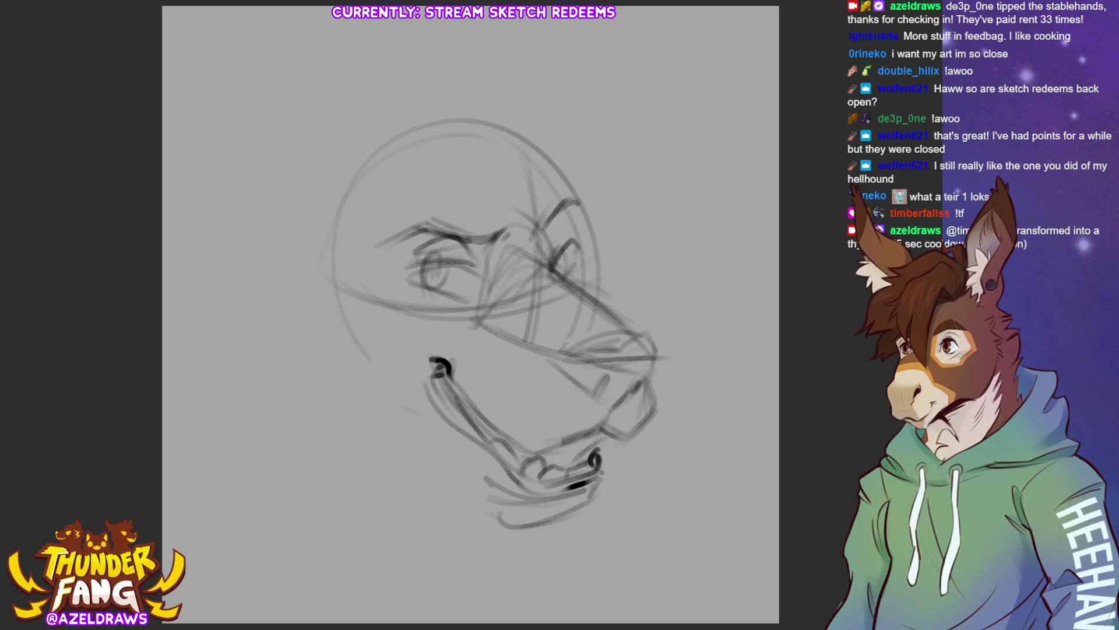
pyautogui.moveTo(549, 451); pyautogui.dragTo(635, 429)
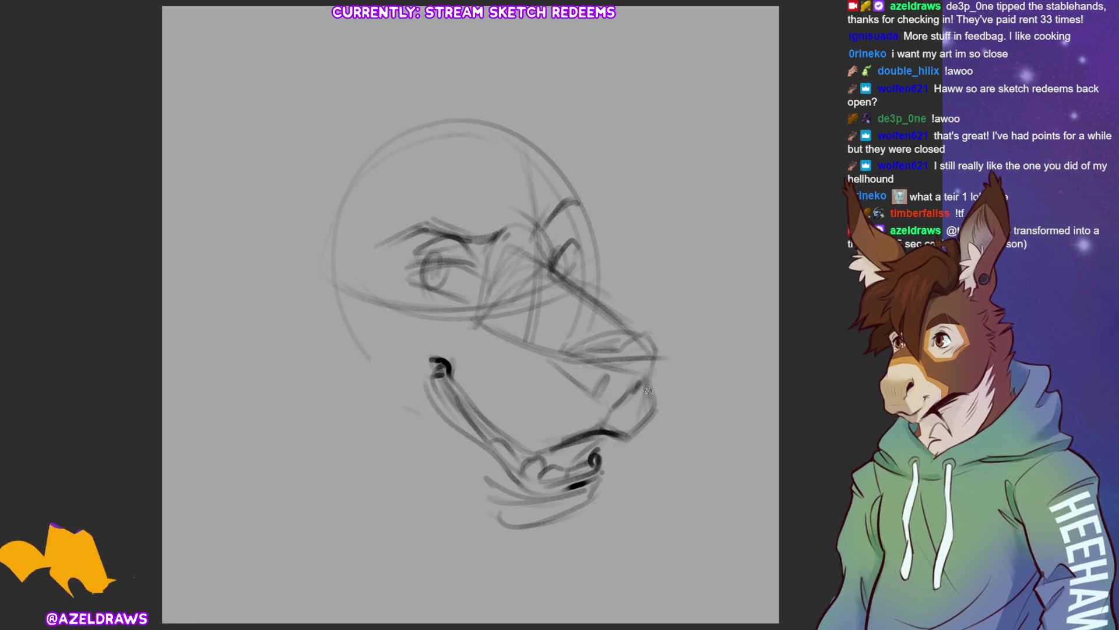
pyautogui.moveTo(654, 385); pyautogui.dragTo(623, 441)
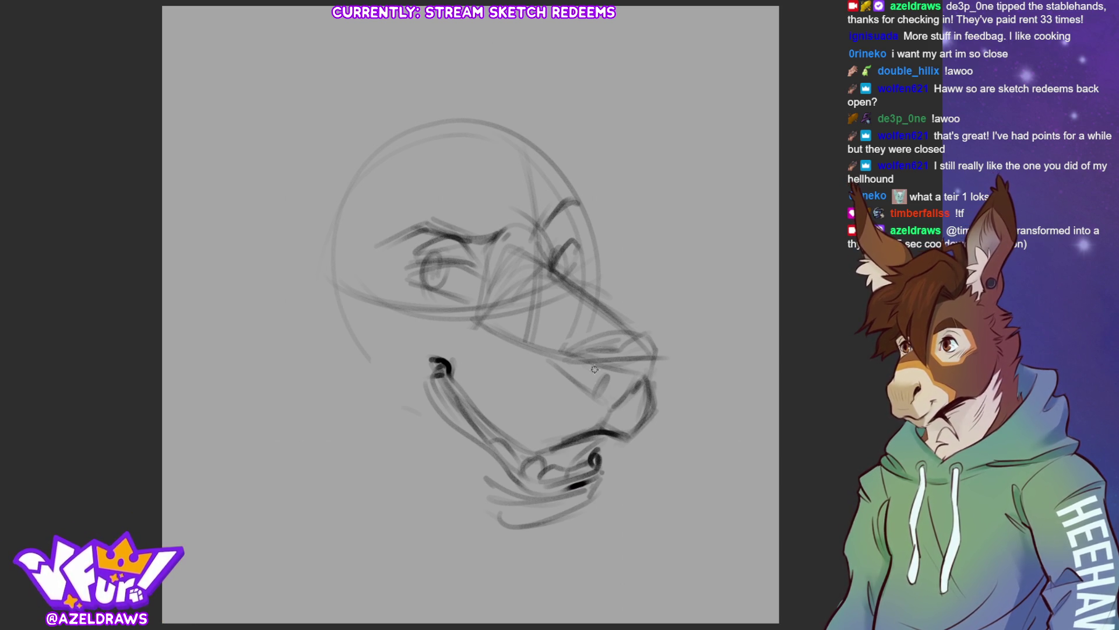
pyautogui.moveTo(604, 366)
pyautogui.mouseDown()
pyautogui.moveTo(597, 393)
pyautogui.moveTo(587, 363)
pyautogui.moveTo(651, 348)
pyautogui.moveTo(649, 387)
pyautogui.moveTo(620, 400)
pyautogui.mouseUp()
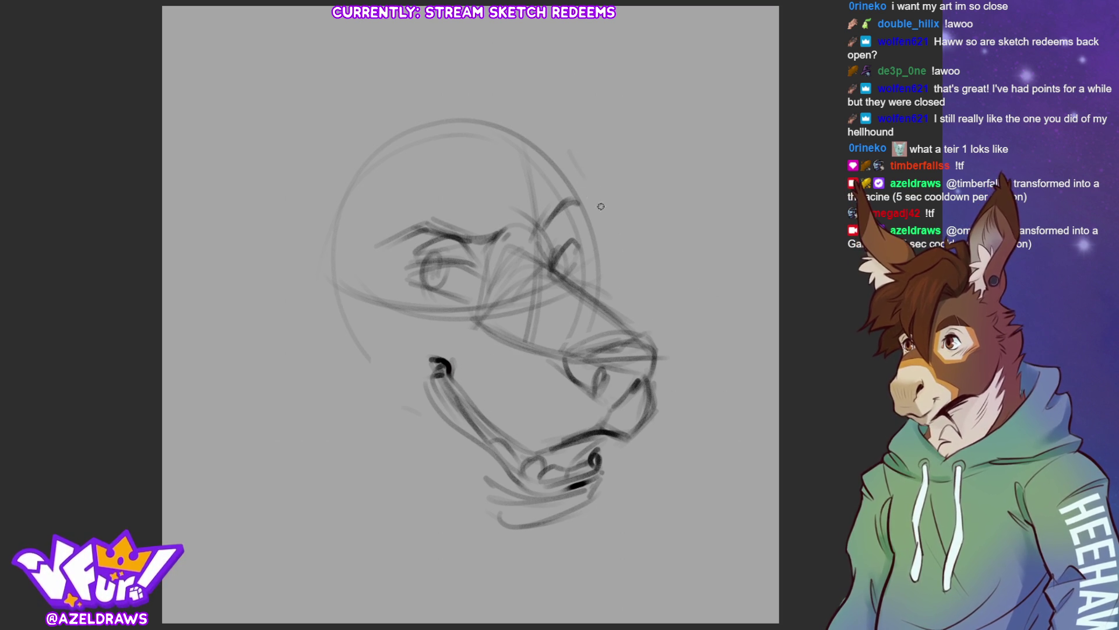
# Step: Rough in the back of the head, then begin rotating the whole sketch clockwise with transform
pyautogui.moveTo(551, 147)
pyautogui.mouseDown()
pyautogui.moveTo(584, 194)
pyautogui.moveTo(595, 260)
pyautogui.mouseUp()
pyautogui.moveTo(577, 196); pyautogui.dragTo(611, 237)
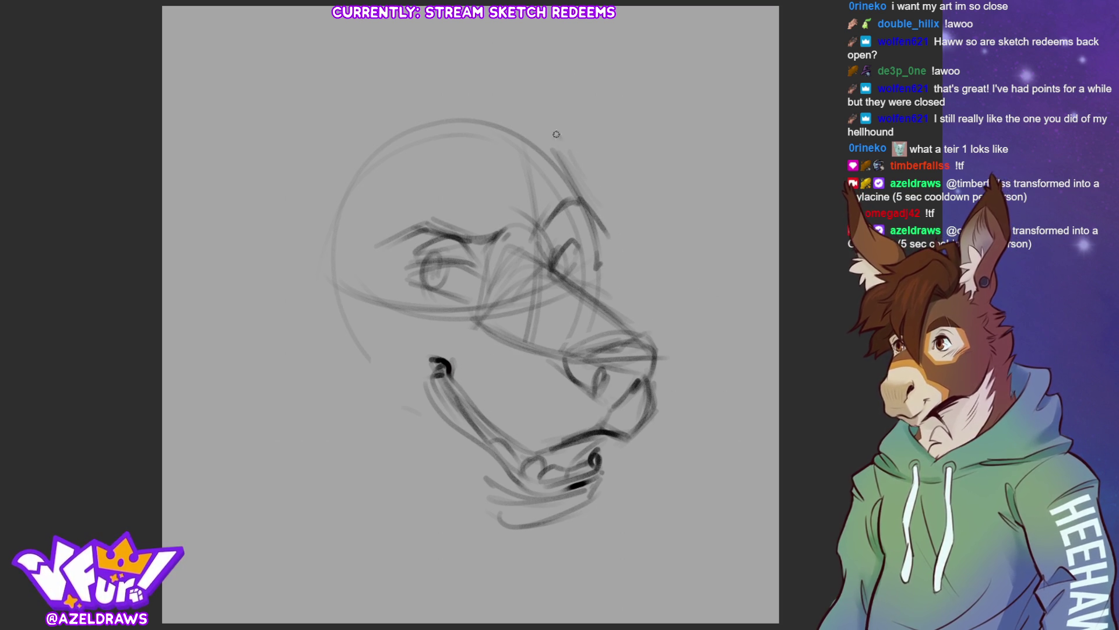
pyautogui.moveTo(556, 133)
pyautogui.mouseDown()
pyautogui.moveTo(613, 232)
pyautogui.moveTo(604, 269)
pyautogui.mouseUp()
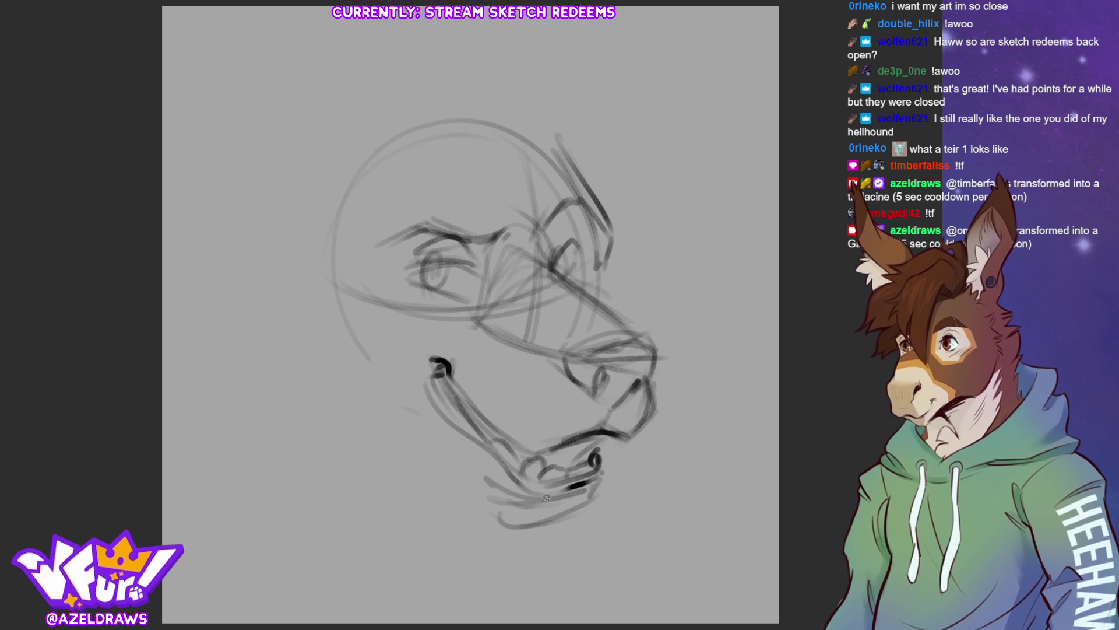
pyautogui.moveTo(509, 505); pyautogui.dragTo(578, 499)
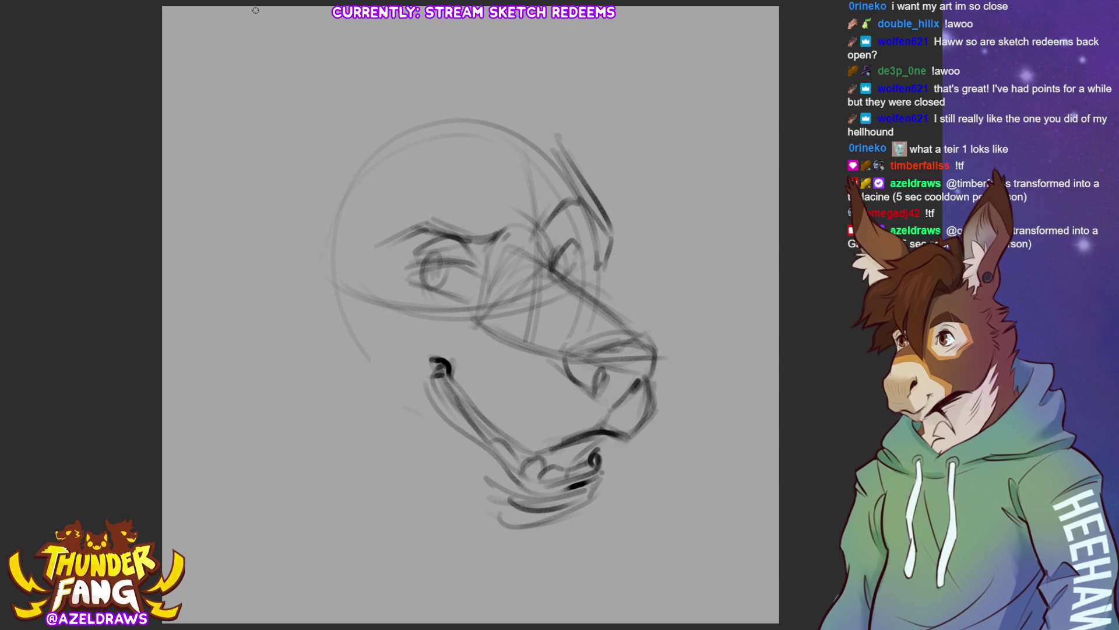
pyautogui.hotkey('ctrl', 't')
pyautogui.moveTo(689, 201)
pyautogui.mouseDown()
pyautogui.moveTo(660, 286)
pyautogui.moveTo(533, 511)
pyautogui.mouseUp()
# Step: Cancel the rotation, then nudge the sketch down and shrink it with free transform
pyautogui.press('Escape')
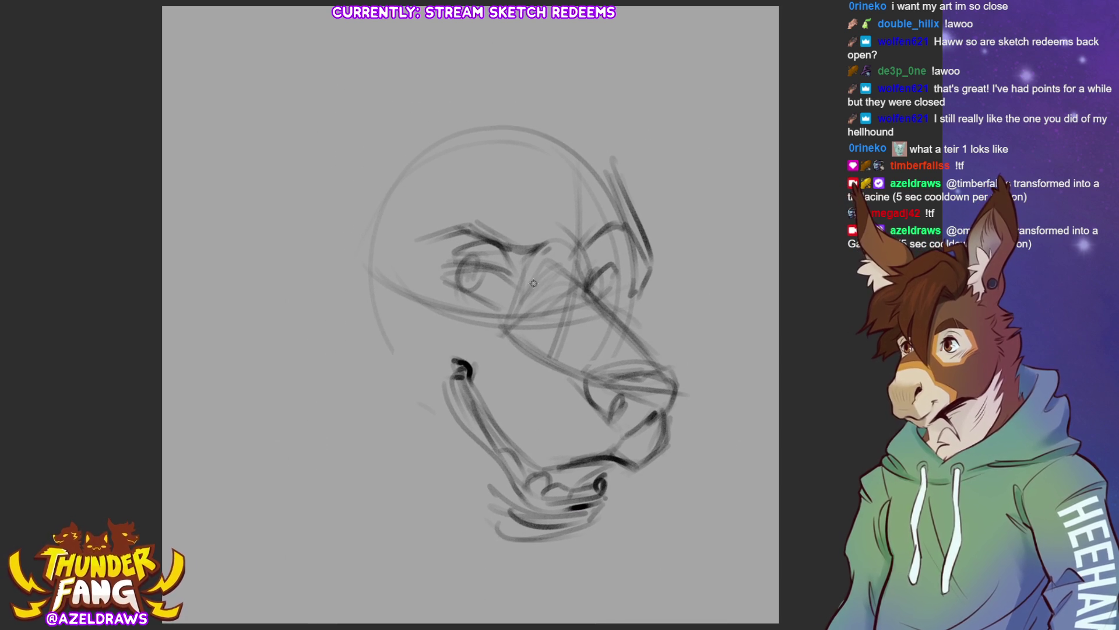
pyautogui.hotkey('ctrl', 't')
pyautogui.moveTo(629, 345); pyautogui.dragTo(615, 382)
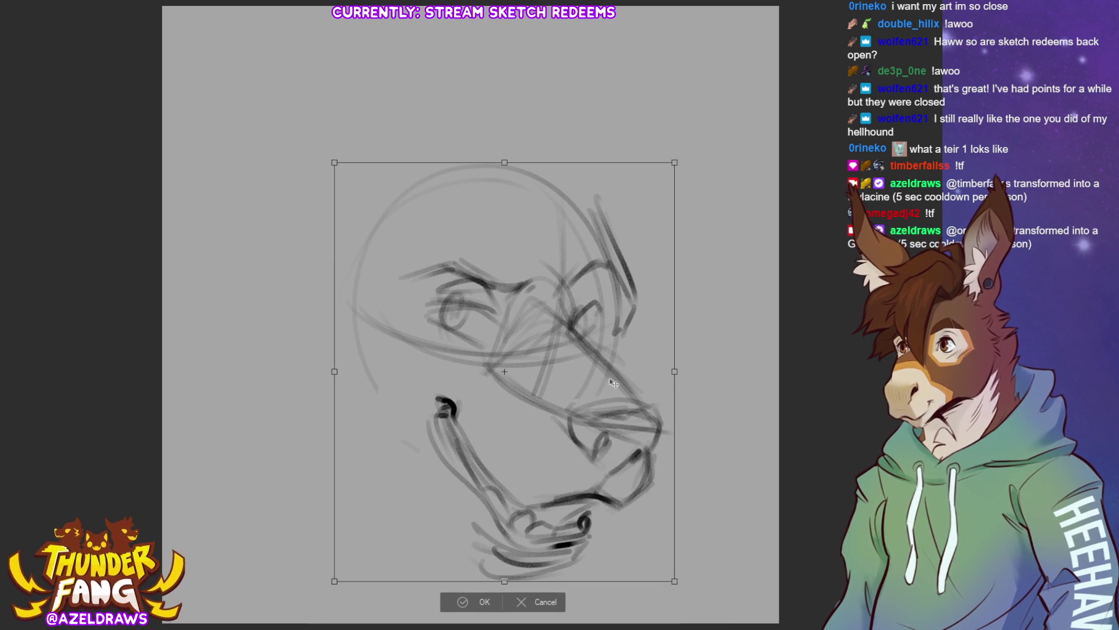
pyautogui.click(469, 602)
pyautogui.hotkey('ctrl', 't')
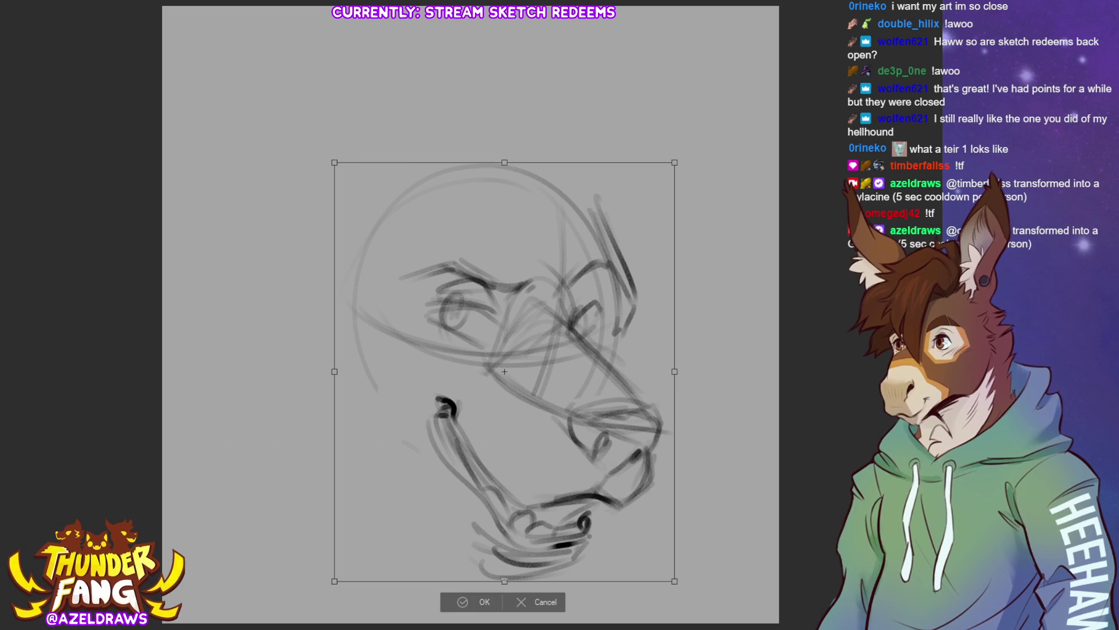
pyautogui.moveTo(505, 163); pyautogui.dragTo(504, 202)
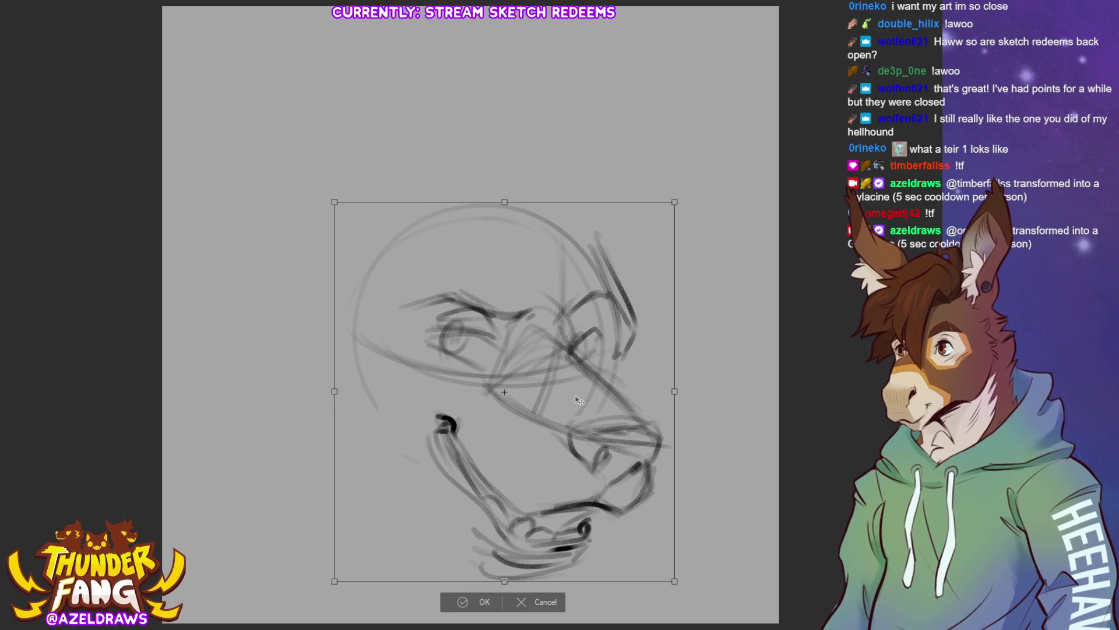
pyautogui.hotkey('ctrl', 'z')
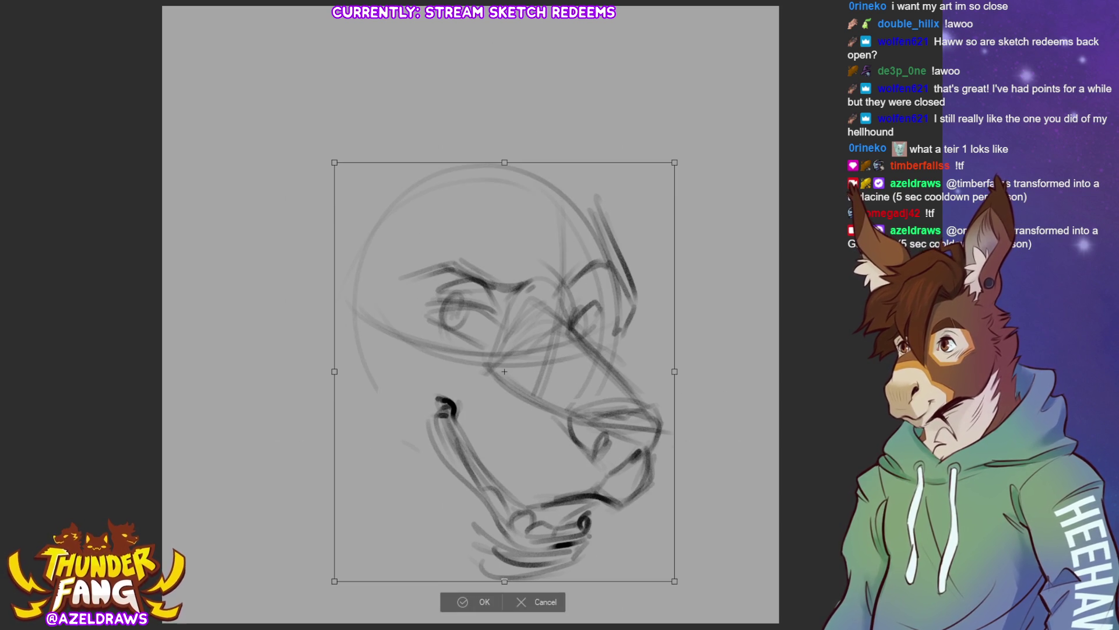
pyautogui.moveTo(503, 160); pyautogui.dragTo(503, 188)
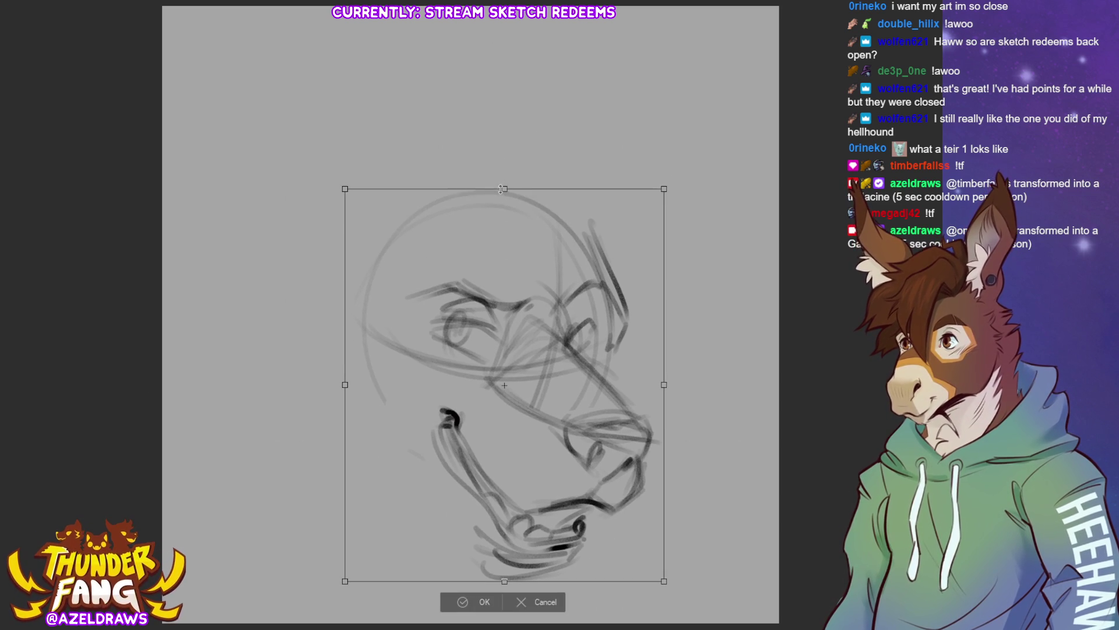
pyautogui.moveTo(503, 376); pyautogui.dragTo(489, 364)
pyautogui.click(463, 589)
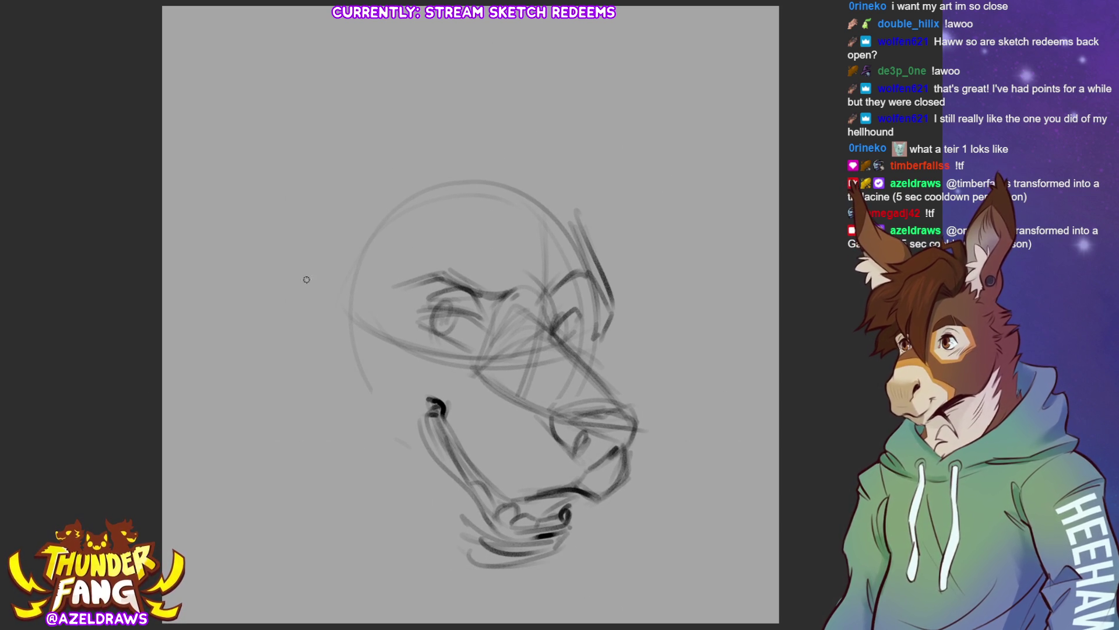
# Step: Sketch arcs over the skull top, move the sketch lower, and start a long ear curve
pyautogui.moveTo(306, 204)
pyautogui.mouseDown()
pyautogui.moveTo(425, 140)
pyautogui.moveTo(473, 147)
pyautogui.mouseUp()
pyautogui.moveTo(568, 177)
pyautogui.mouseDown()
pyautogui.moveTo(472, 152)
pyautogui.moveTo(583, 229)
pyautogui.mouseUp()
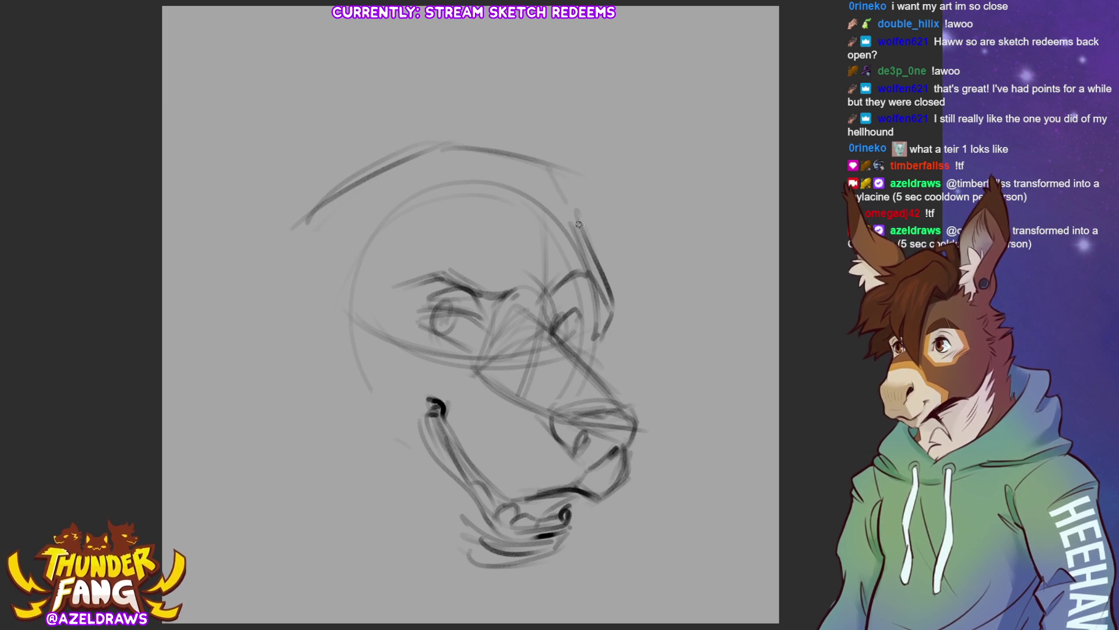
pyautogui.moveTo(532, 165)
pyautogui.mouseDown()
pyautogui.moveTo(585, 226)
pyautogui.moveTo(405, 146)
pyautogui.moveTo(569, 200)
pyautogui.mouseUp()
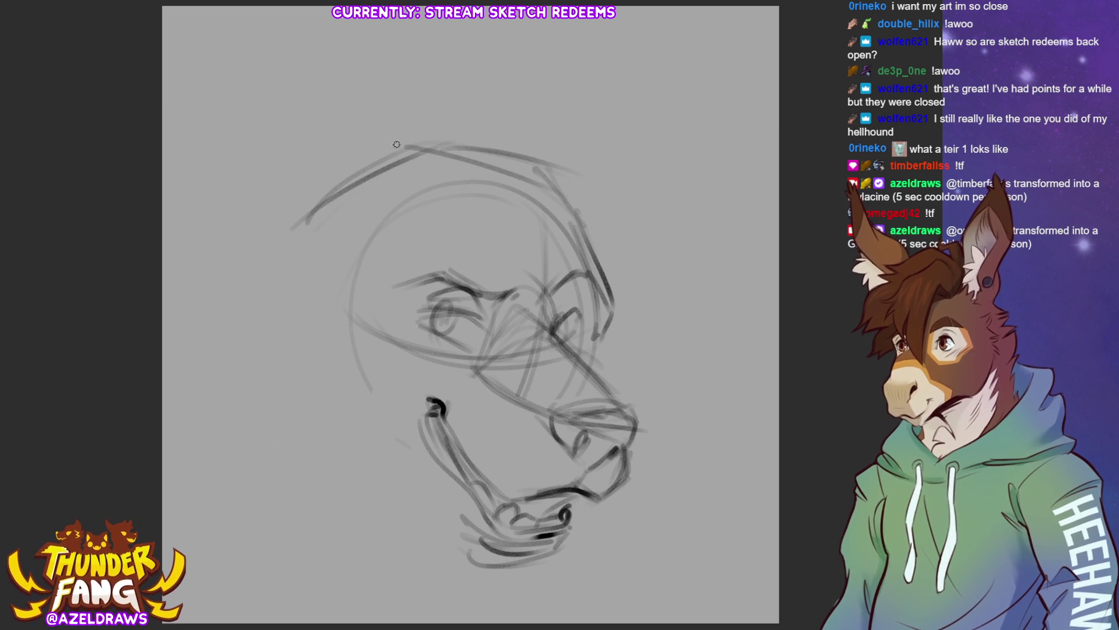
pyautogui.hotkey('ctrl', 't')
pyautogui.moveTo(490, 324); pyautogui.dragTo(491, 372)
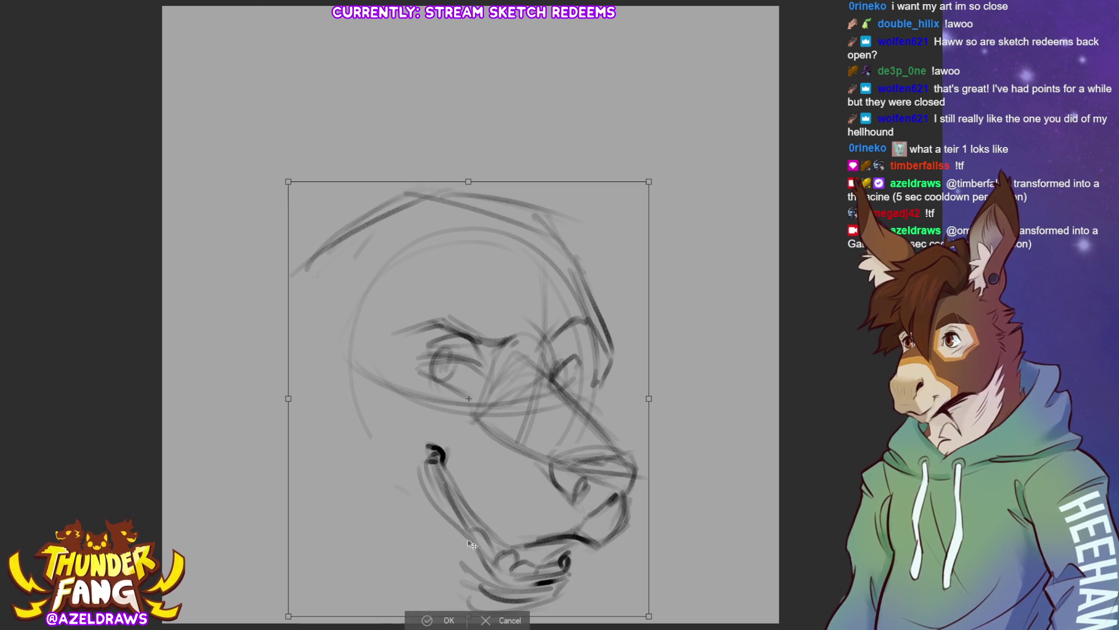
pyautogui.press('Return')
pyautogui.moveTo(271, 268)
pyautogui.mouseDown()
pyautogui.moveTo(241, 192)
pyautogui.moveTo(249, 123)
pyautogui.moveTo(258, 133)
pyautogui.mouseUp()
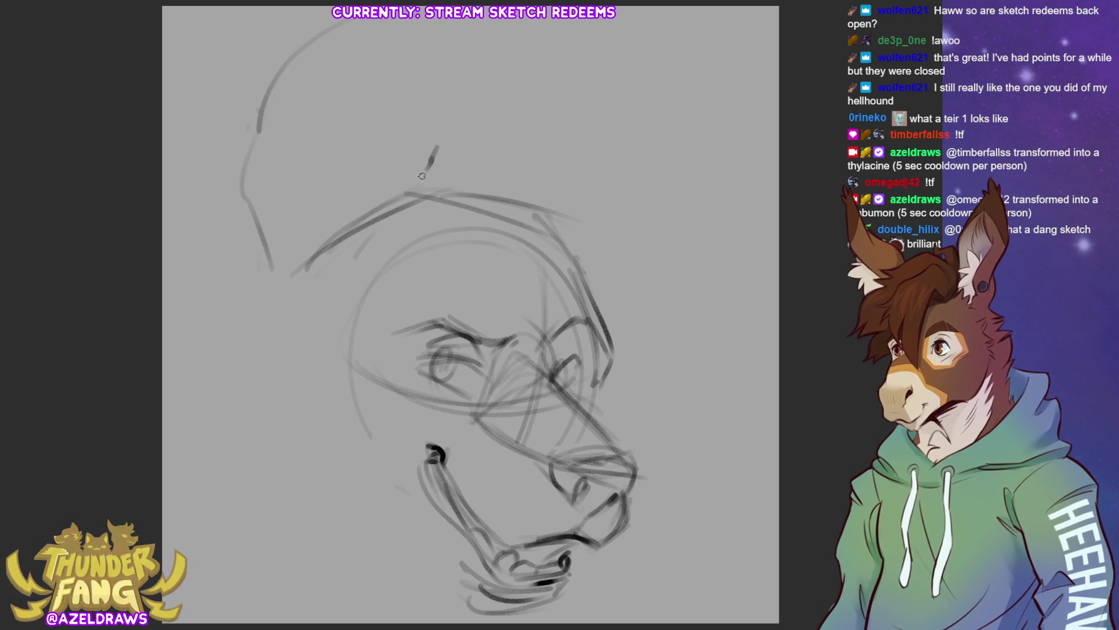
# Step: Outline and darken the first huge ear above the head and the head's left edge
pyautogui.moveTo(426, 168)
pyautogui.mouseDown()
pyautogui.moveTo(442, 24)
pyautogui.moveTo(260, 109)
pyautogui.mouseUp()
pyautogui.moveTo(385, 21)
pyautogui.mouseDown()
pyautogui.moveTo(454, 96)
pyautogui.moveTo(418, 195)
pyautogui.mouseUp()
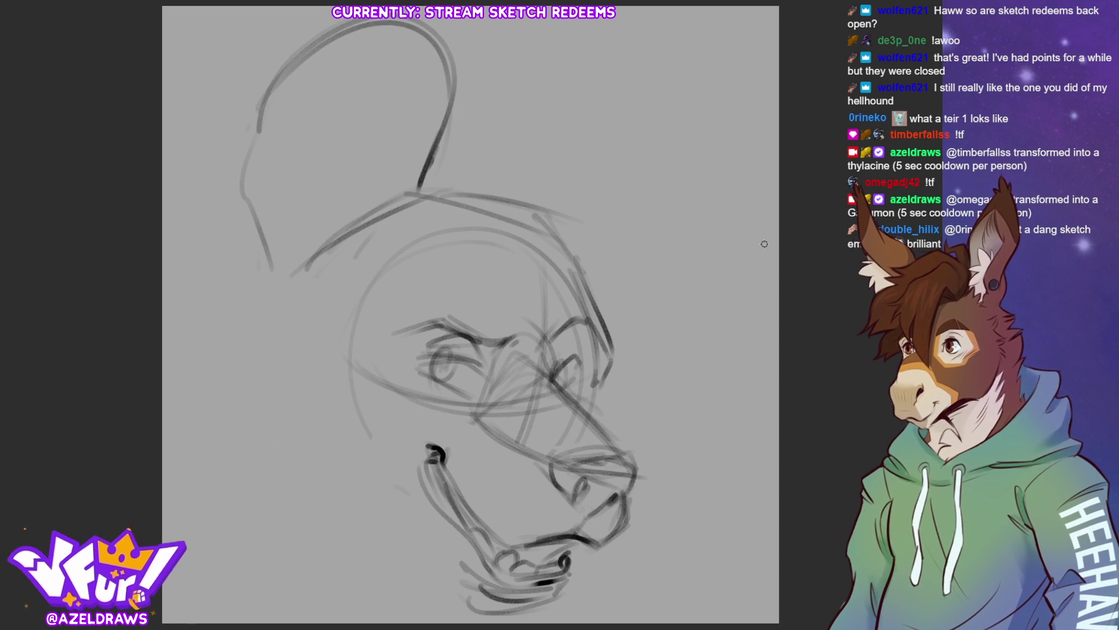
pyautogui.moveTo(429, 146); pyautogui.dragTo(396, 224)
pyautogui.moveTo(259, 251); pyautogui.dragTo(269, 278)
pyautogui.moveTo(258, 229); pyautogui.dragTo(279, 302)
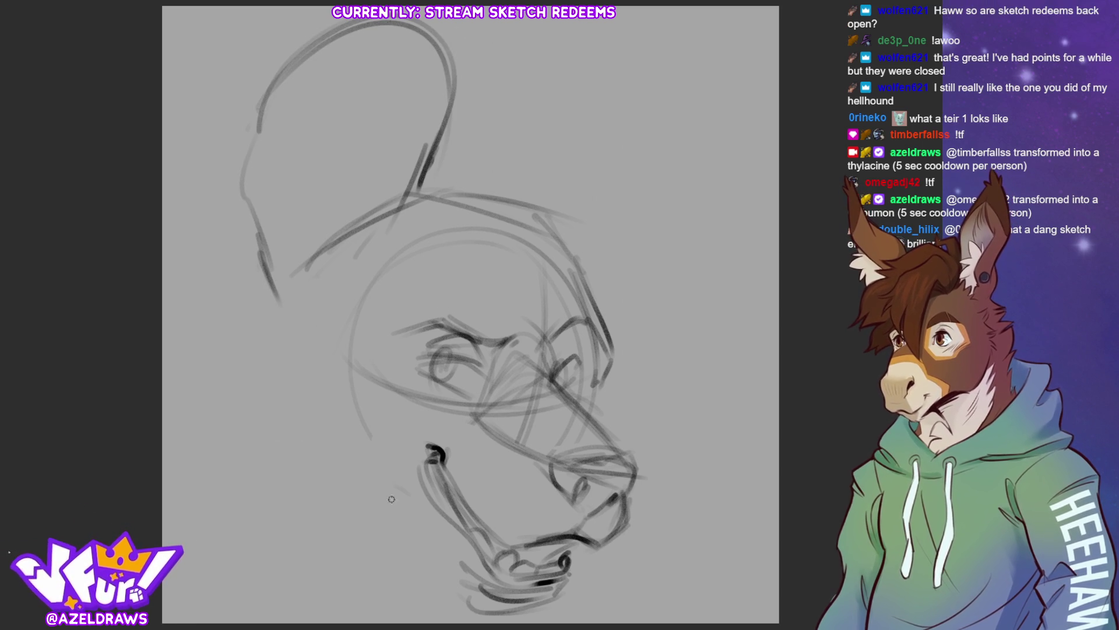
pyautogui.moveTo(540, 207)
pyautogui.mouseDown()
pyautogui.moveTo(537, 221)
pyautogui.moveTo(592, 125)
pyautogui.moveTo(656, 77)
pyautogui.moveTo(706, 87)
pyautogui.moveTo(710, 263)
pyautogui.mouseUp()
# Step: Sketch the second ear on the right and darken its tip and edge
pyautogui.moveTo(684, 79)
pyautogui.mouseDown()
pyautogui.moveTo(658, 299)
pyautogui.moveTo(643, 319)
pyautogui.mouseUp()
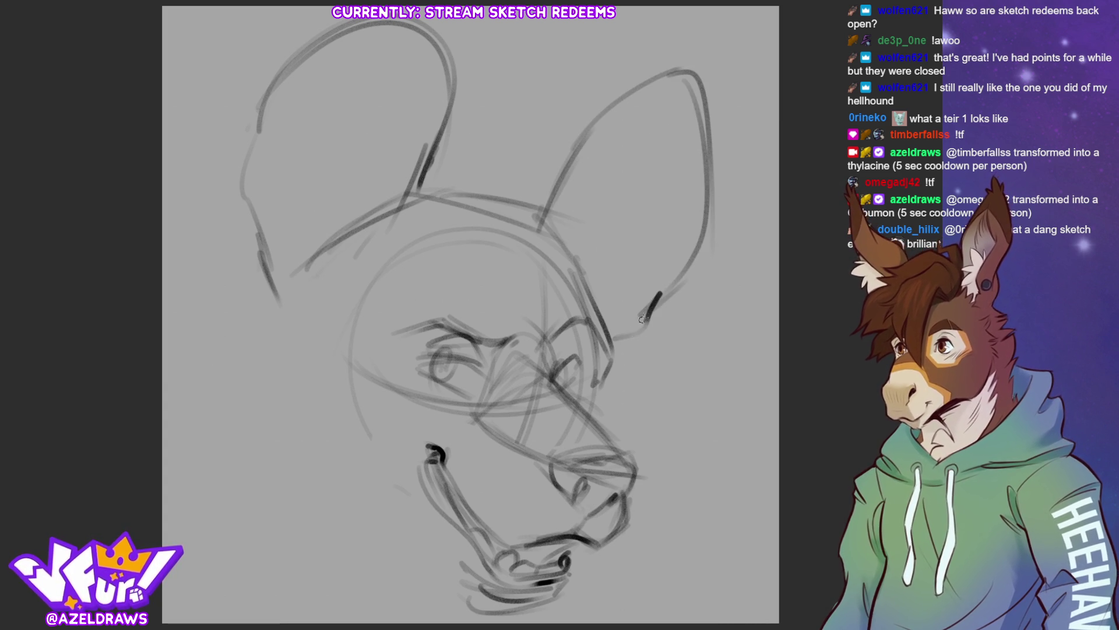
pyautogui.moveTo(718, 181)
pyautogui.mouseDown()
pyautogui.moveTo(662, 86)
pyautogui.moveTo(715, 146)
pyautogui.mouseUp()
pyautogui.moveTo(622, 83); pyautogui.dragTo(704, 117)
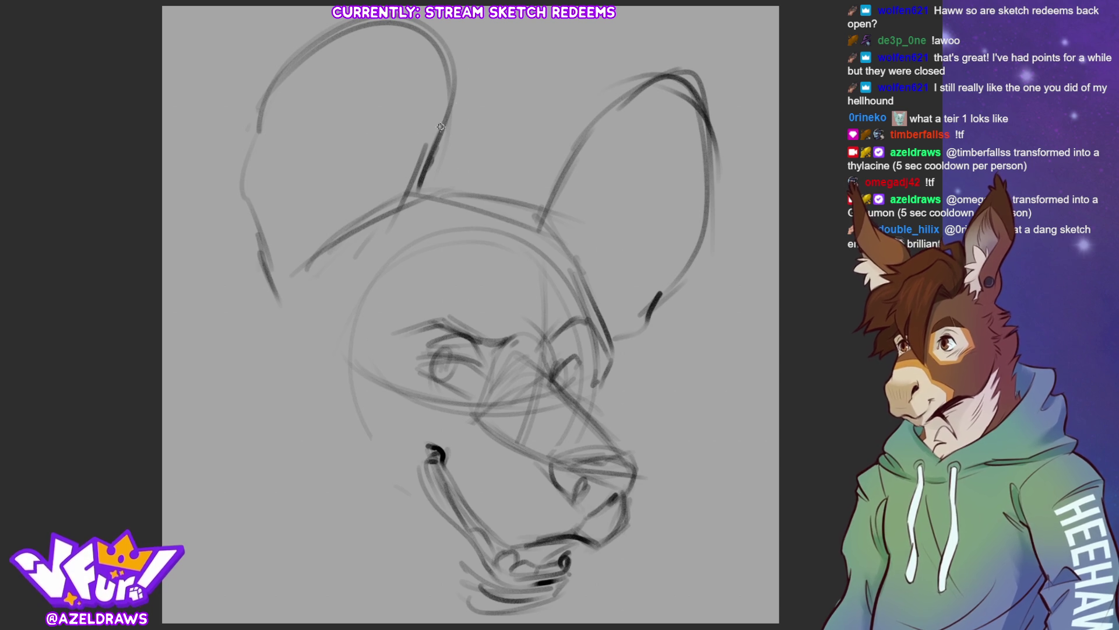
# Step: Retrace the left ear's tip and edges firmly and add lines down from both ear bases
pyautogui.moveTo(444, 101)
pyautogui.mouseDown()
pyautogui.moveTo(407, 19)
pyautogui.moveTo(268, 88)
pyautogui.mouseUp()
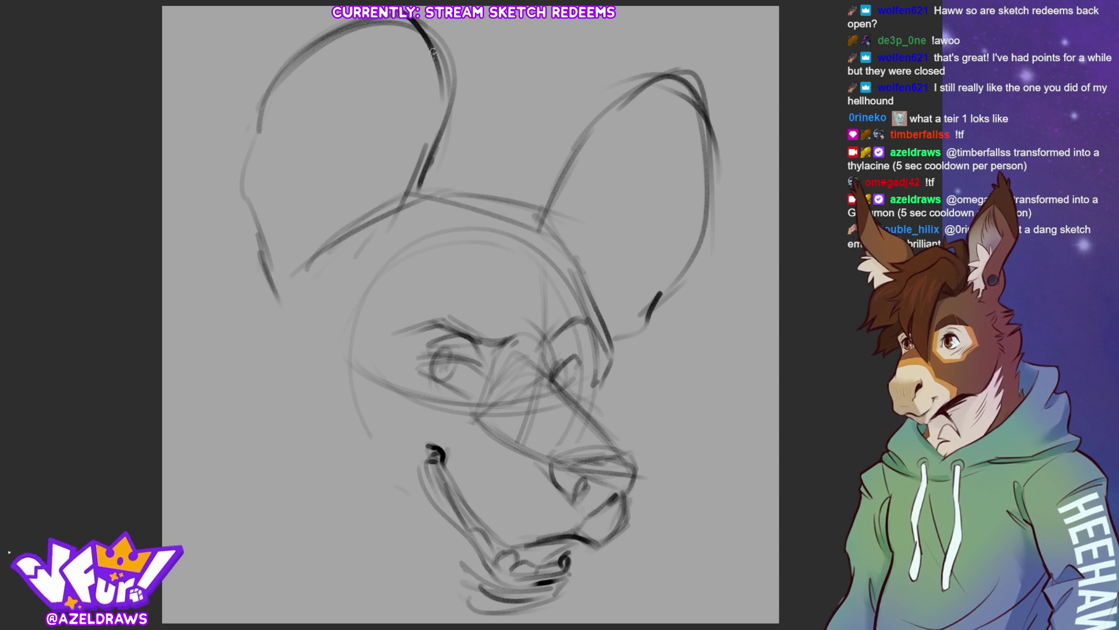
pyautogui.moveTo(432, 51); pyautogui.dragTo(398, 205)
pyautogui.moveTo(428, 83); pyautogui.dragTo(370, 233)
pyautogui.moveTo(436, 103); pyautogui.dragTo(453, 208)
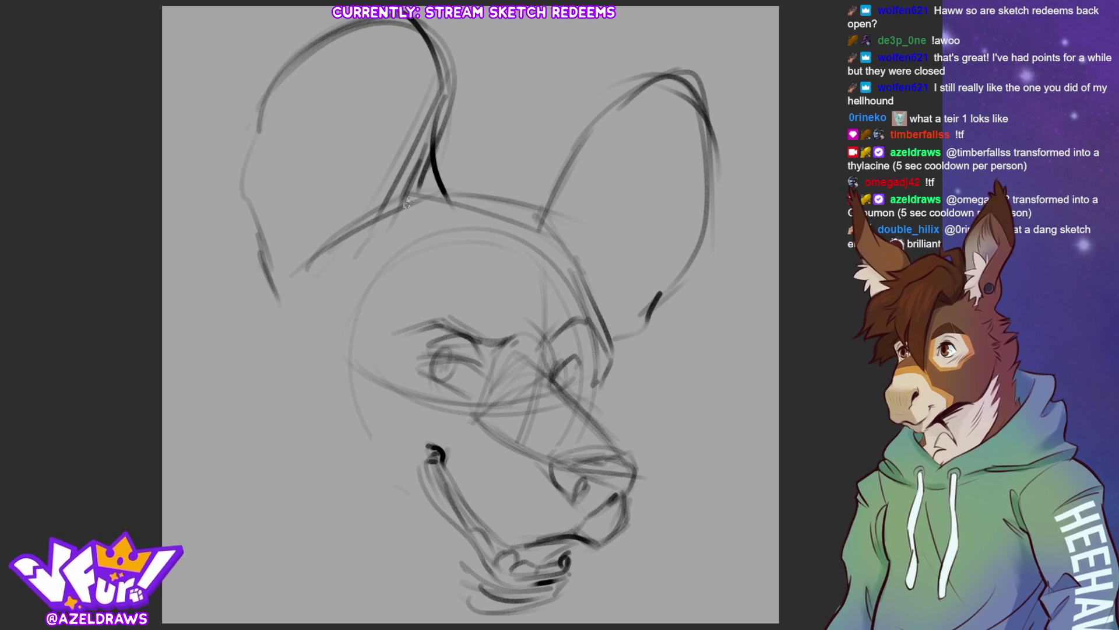
pyautogui.moveTo(418, 173); pyautogui.dragTo(380, 251)
pyautogui.moveTo(288, 145); pyautogui.dragTo(329, 291)
pyautogui.moveTo(343, 220); pyautogui.dragTo(334, 253)
pyautogui.moveTo(271, 285); pyautogui.dragTo(289, 308)
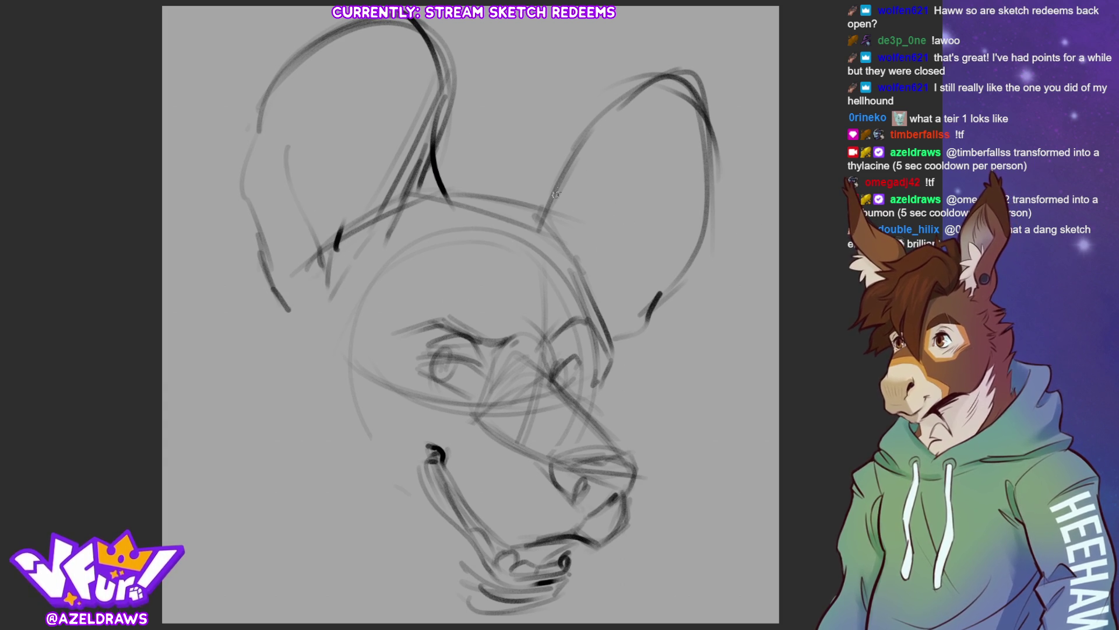
pyautogui.moveTo(577, 170)
pyautogui.mouseDown()
pyautogui.moveTo(531, 220)
pyautogui.moveTo(516, 208)
pyautogui.moveTo(563, 216)
pyautogui.moveTo(622, 110)
pyautogui.moveTo(571, 235)
pyautogui.mouseUp()
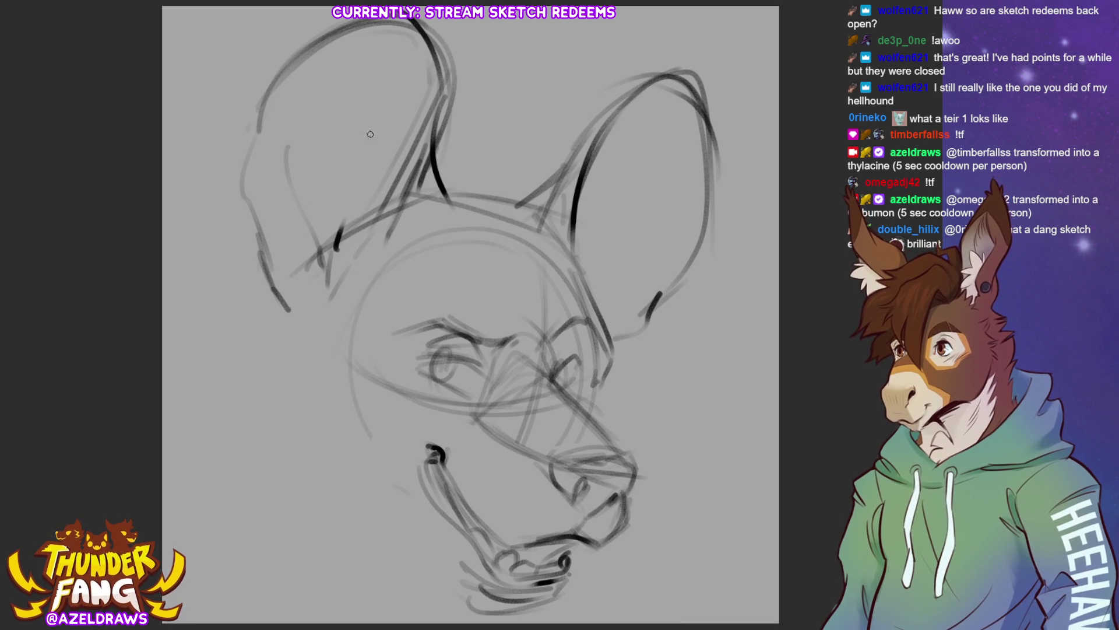
# Step: Add inner-ear detail lines to the left ear and strokes at the ear bases
pyautogui.moveTo(369, 130); pyautogui.dragTo(350, 88)
pyautogui.moveTo(332, 86)
pyautogui.mouseDown()
pyautogui.moveTo(351, 145)
pyautogui.moveTo(311, 166)
pyautogui.moveTo(350, 207)
pyautogui.mouseUp()
pyautogui.moveTo(380, 152); pyautogui.dragTo(348, 212)
pyautogui.moveTo(411, 128)
pyautogui.mouseDown()
pyautogui.moveTo(354, 175)
pyautogui.moveTo(338, 243)
pyautogui.mouseUp()
pyautogui.moveTo(588, 202); pyautogui.dragTo(598, 251)
pyautogui.moveTo(382, 215)
pyautogui.mouseDown()
pyautogui.moveTo(343, 229)
pyautogui.moveTo(343, 260)
pyautogui.mouseUp()
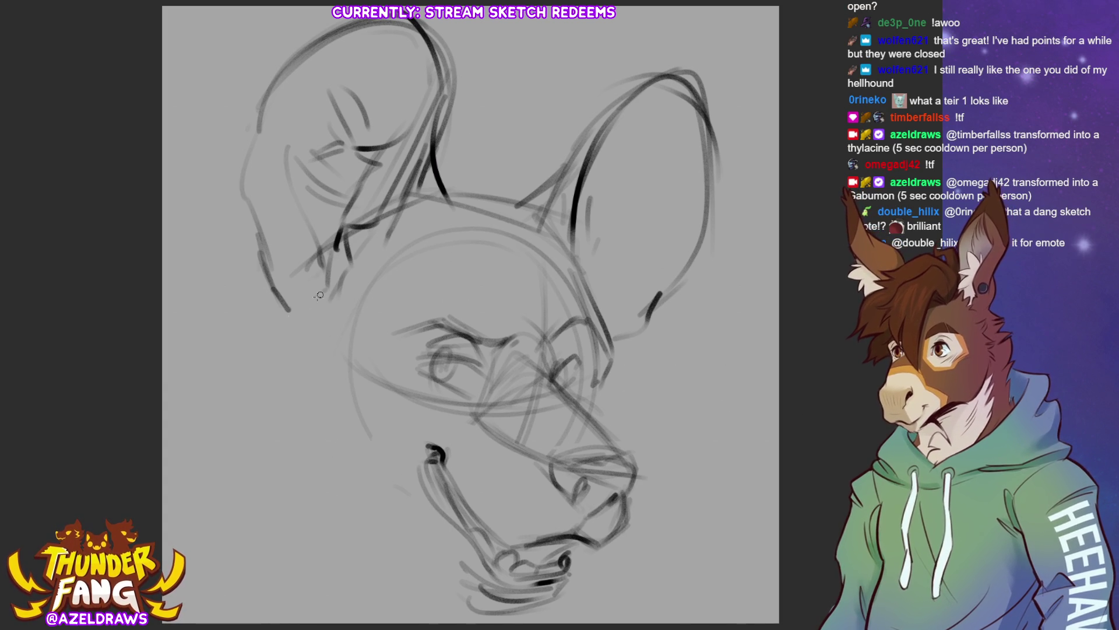
# Step: Sketch the neck lines on the left, the lower jaw and short strokes under the chin
pyautogui.moveTo(323, 293)
pyautogui.mouseDown()
pyautogui.moveTo(241, 385)
pyautogui.moveTo(337, 469)
pyautogui.moveTo(434, 520)
pyautogui.mouseUp()
pyautogui.moveTo(604, 385); pyautogui.dragTo(637, 437)
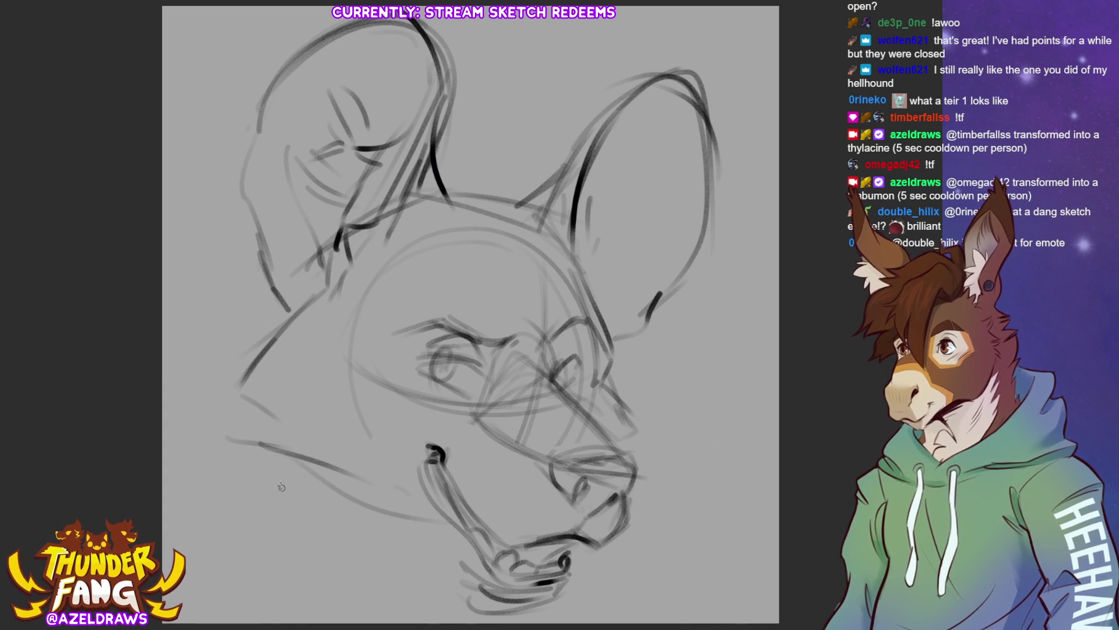
pyautogui.moveTo(262, 477); pyautogui.dragTo(247, 544)
pyautogui.moveTo(259, 427); pyautogui.dragTo(322, 577)
pyautogui.moveTo(592, 545); pyautogui.dragTo(595, 565)
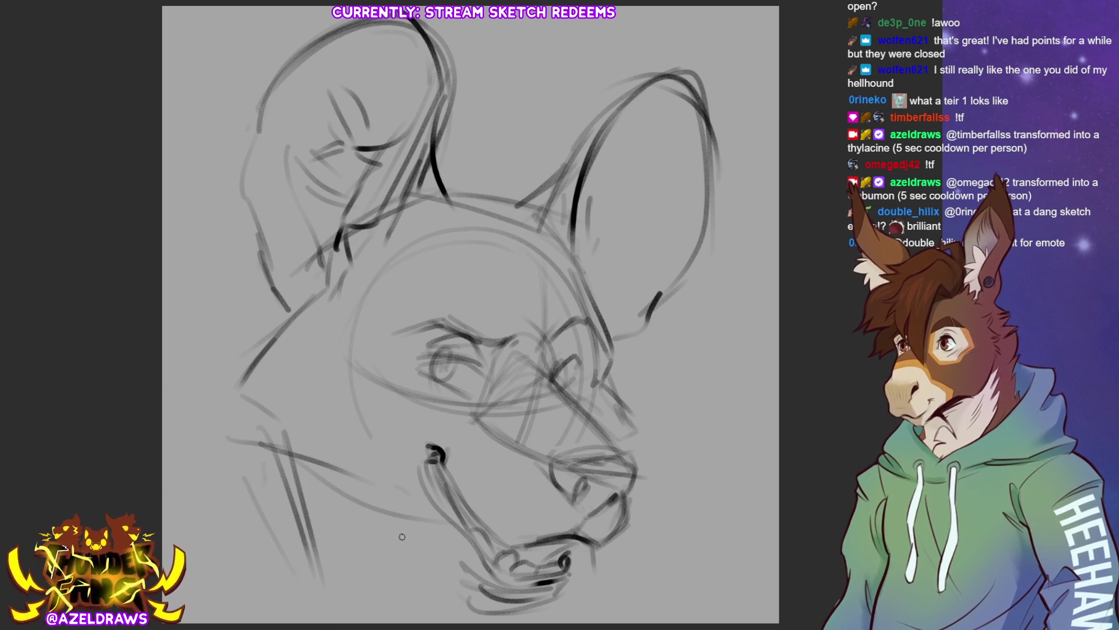
pyautogui.moveTo(434, 553); pyautogui.dragTo(444, 561)
pyautogui.moveTo(378, 508)
pyautogui.mouseDown()
pyautogui.moveTo(472, 588)
pyautogui.moveTo(446, 555)
pyautogui.moveTo(352, 510)
pyautogui.mouseUp()
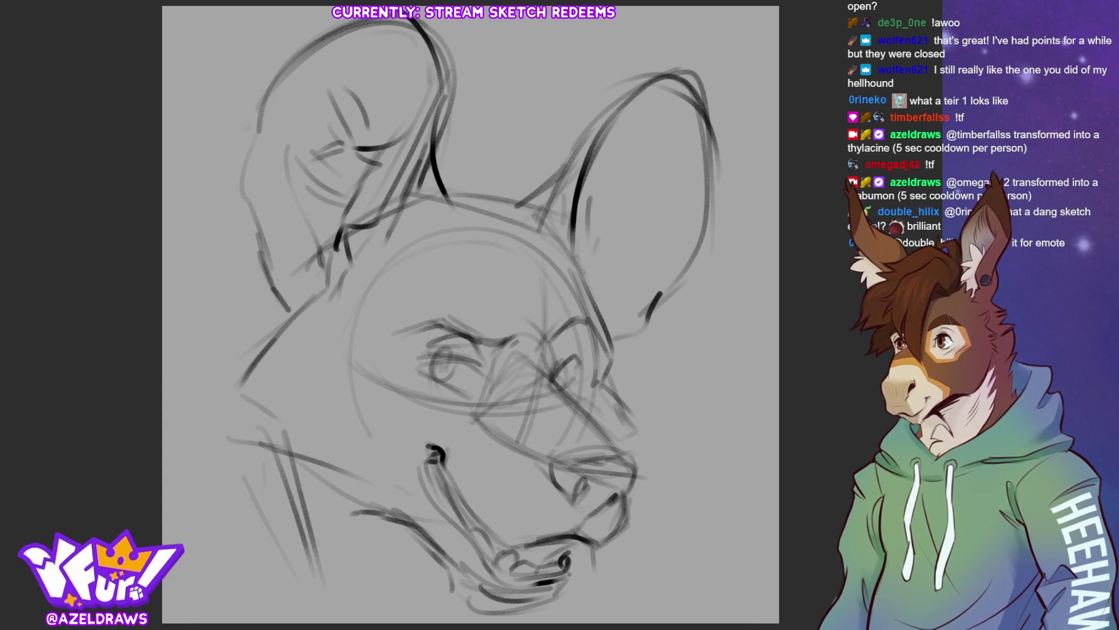
# Step: Add faint lines around the eye, the top of the muzzle and whisker spots
pyautogui.moveTo(497, 313); pyautogui.dragTo(488, 404)
pyautogui.moveTo(553, 308); pyautogui.dragTo(552, 378)
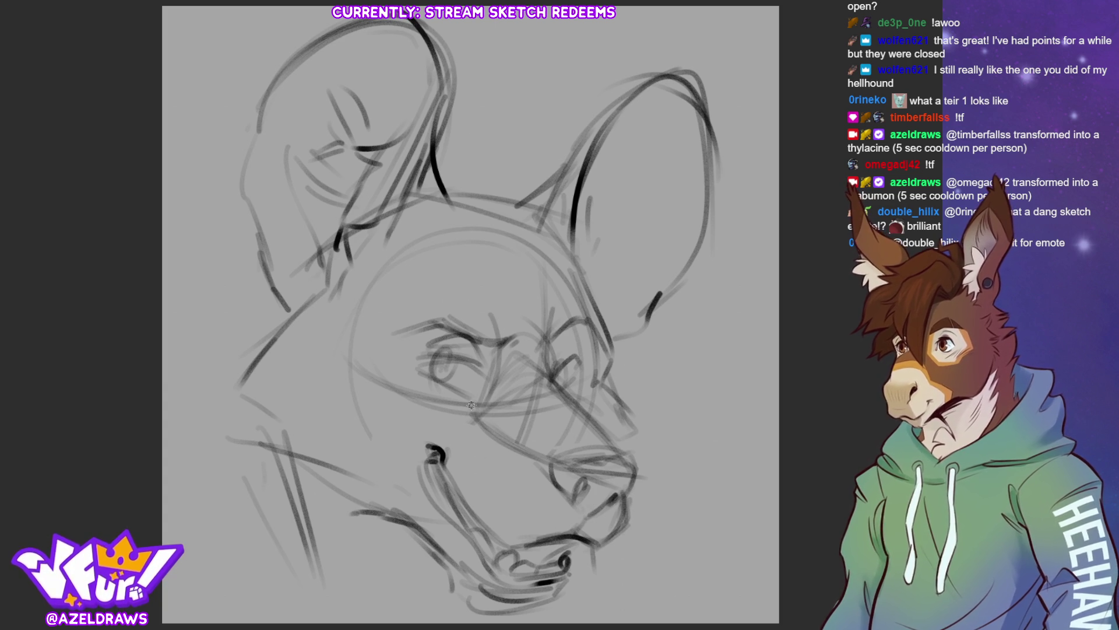
pyautogui.moveTo(426, 443); pyautogui.dragTo(485, 401)
pyautogui.moveTo(522, 495)
pyautogui.mouseDown()
pyautogui.moveTo(515, 506)
pyautogui.moveTo(553, 506)
pyautogui.moveTo(532, 524)
pyautogui.mouseUp()
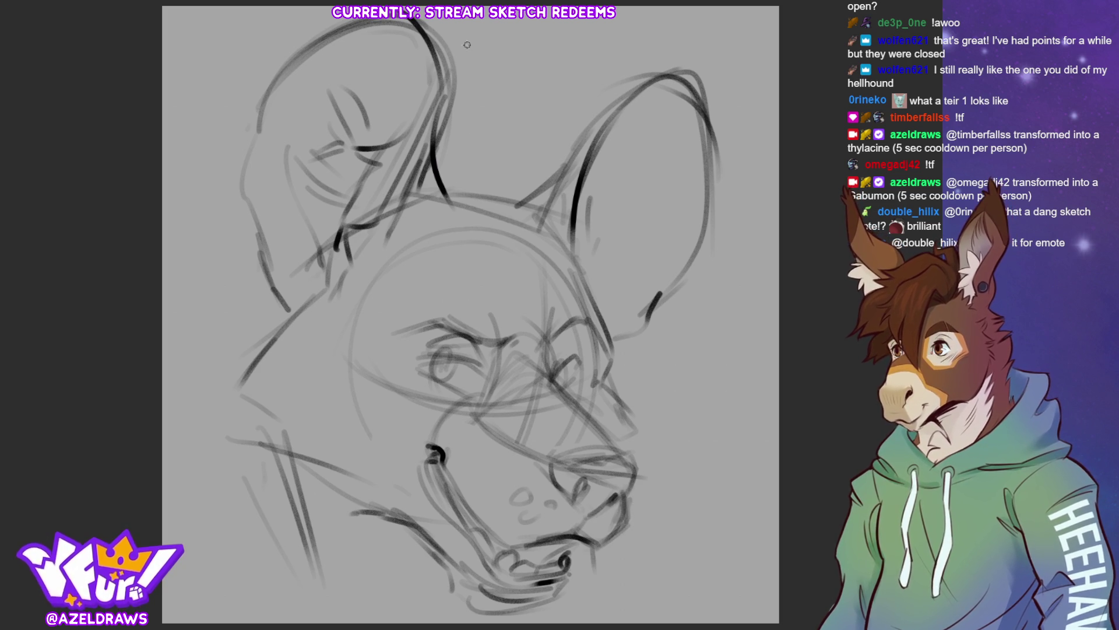
# Step: Hatch the forehead and head top between the ears, with a brow line and right cheek strokes
pyautogui.moveTo(432, 162)
pyautogui.mouseDown()
pyautogui.moveTo(464, 91)
pyautogui.moveTo(560, 74)
pyautogui.mouseUp()
pyautogui.moveTo(485, 98)
pyautogui.mouseDown()
pyautogui.moveTo(591, 75)
pyautogui.moveTo(494, 151)
pyautogui.moveTo(543, 139)
pyautogui.mouseUp()
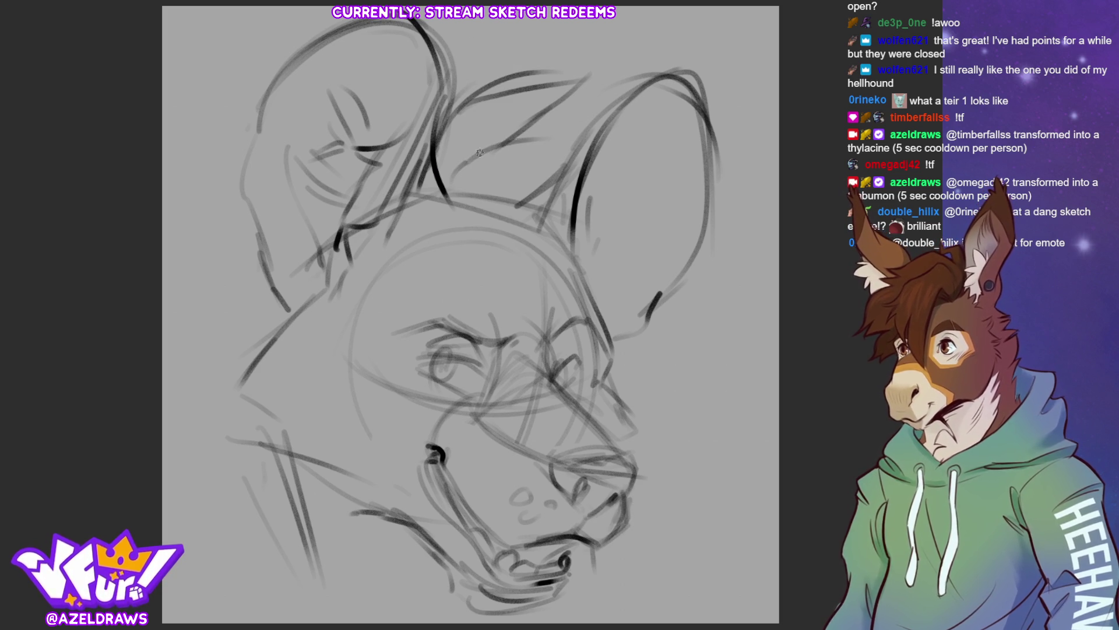
pyautogui.moveTo(468, 163); pyautogui.dragTo(612, 142)
pyautogui.moveTo(429, 219)
pyautogui.mouseDown()
pyautogui.moveTo(569, 284)
pyautogui.moveTo(580, 161)
pyautogui.moveTo(559, 293)
pyautogui.moveTo(601, 349)
pyautogui.mouseUp()
pyautogui.moveTo(516, 171)
pyautogui.mouseDown()
pyautogui.moveTo(611, 179)
pyautogui.moveTo(666, 278)
pyautogui.mouseUp()
pyautogui.moveTo(653, 273)
pyautogui.mouseDown()
pyautogui.moveTo(728, 274)
pyautogui.moveTo(668, 320)
pyautogui.moveTo(663, 390)
pyautogui.mouseUp()
pyautogui.moveTo(577, 311); pyautogui.dragTo(633, 411)
pyautogui.moveTo(676, 312); pyautogui.dragTo(657, 400)
pyautogui.moveTo(464, 191); pyautogui.dragTo(585, 154)
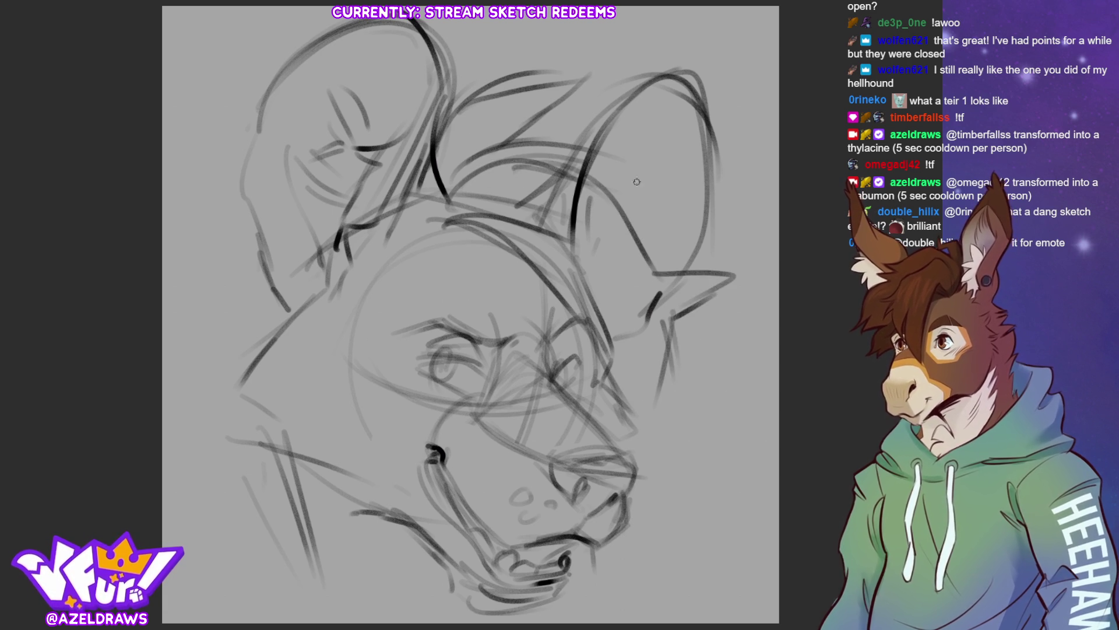
pyautogui.moveTo(516, 198); pyautogui.dragTo(651, 145)
pyautogui.moveTo(625, 193); pyautogui.dragTo(647, 200)
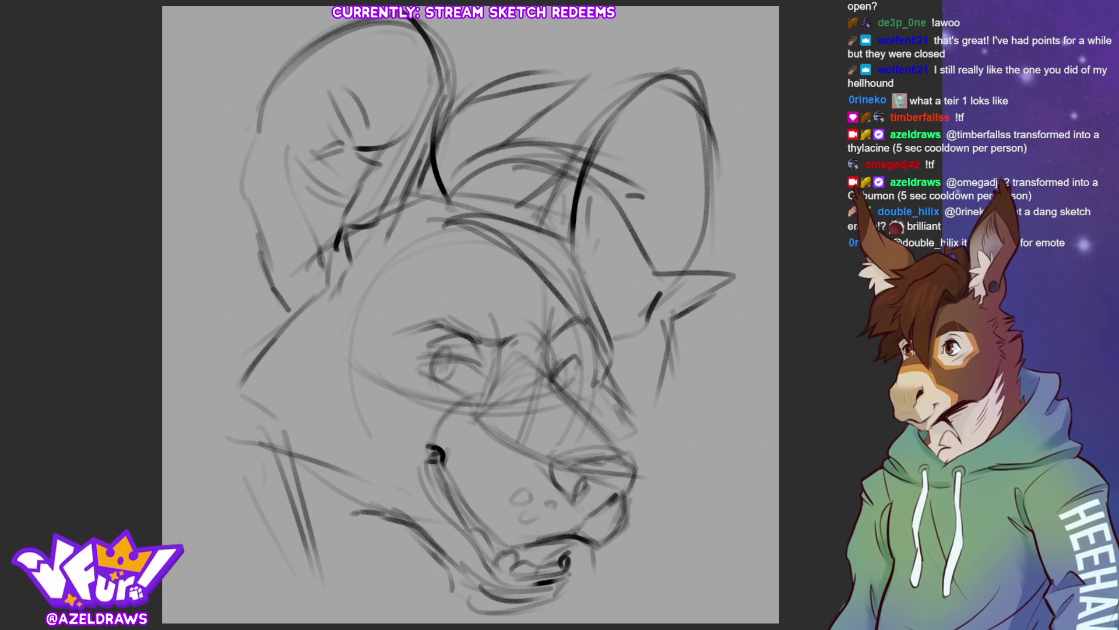
# Step: Draw the inner left ear and lines just below it
pyautogui.moveTo(378, 141)
pyautogui.mouseDown()
pyautogui.moveTo(324, 92)
pyautogui.moveTo(337, 140)
pyautogui.mouseUp()
pyautogui.moveTo(355, 145); pyautogui.dragTo(287, 172)
pyautogui.moveTo(346, 184)
pyautogui.mouseDown()
pyautogui.moveTo(296, 213)
pyautogui.moveTo(301, 229)
pyautogui.mouseUp()
pyautogui.moveTo(410, 146); pyautogui.dragTo(399, 174)
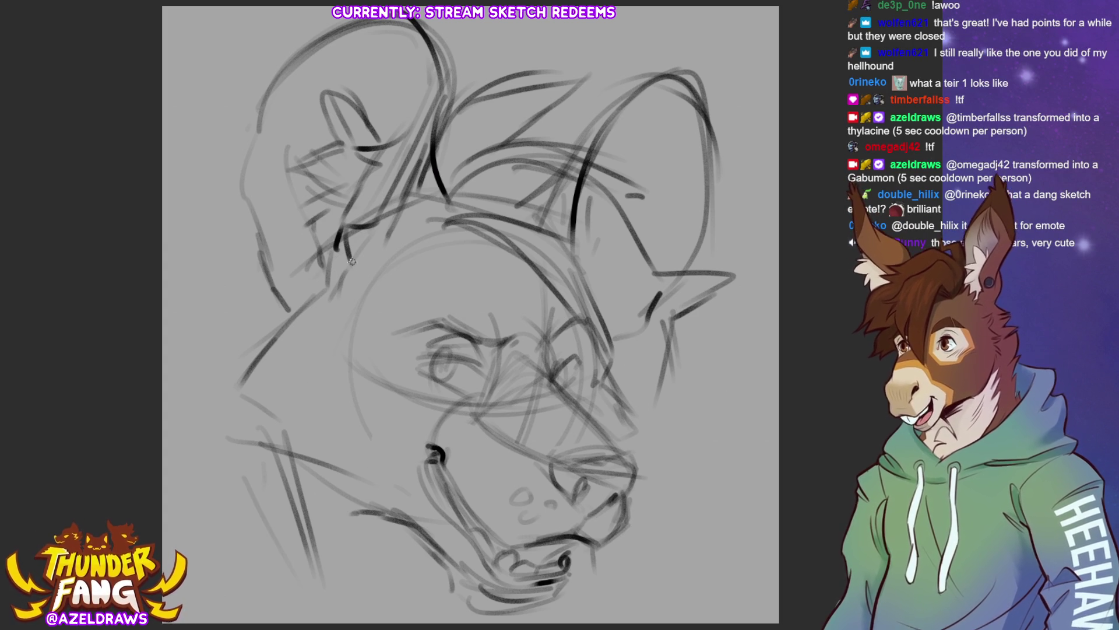
# Step: Add long fur strokes down the left cheek and darken lines around the eyes
pyautogui.moveTo(343, 264)
pyautogui.mouseDown()
pyautogui.moveTo(297, 344)
pyautogui.moveTo(306, 341)
pyautogui.mouseUp()
pyautogui.moveTo(317, 277); pyautogui.dragTo(297, 441)
pyautogui.moveTo(326, 272)
pyautogui.mouseDown()
pyautogui.moveTo(225, 317)
pyautogui.moveTo(226, 353)
pyautogui.mouseUp()
pyautogui.moveTo(271, 330); pyautogui.dragTo(218, 400)
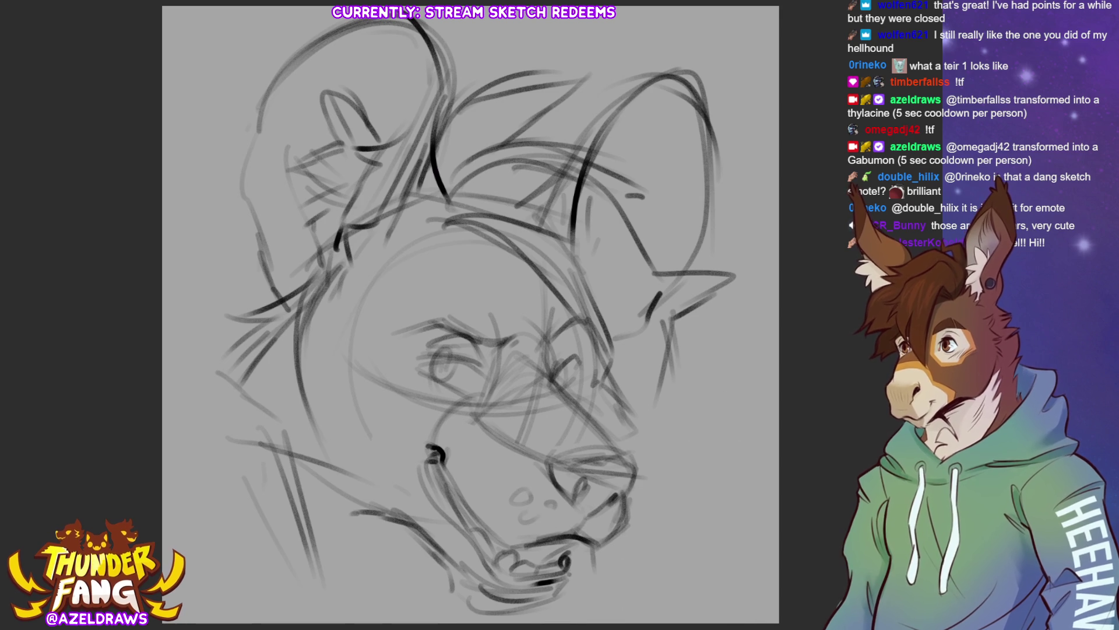
pyautogui.moveTo(342, 398); pyautogui.dragTo(416, 408)
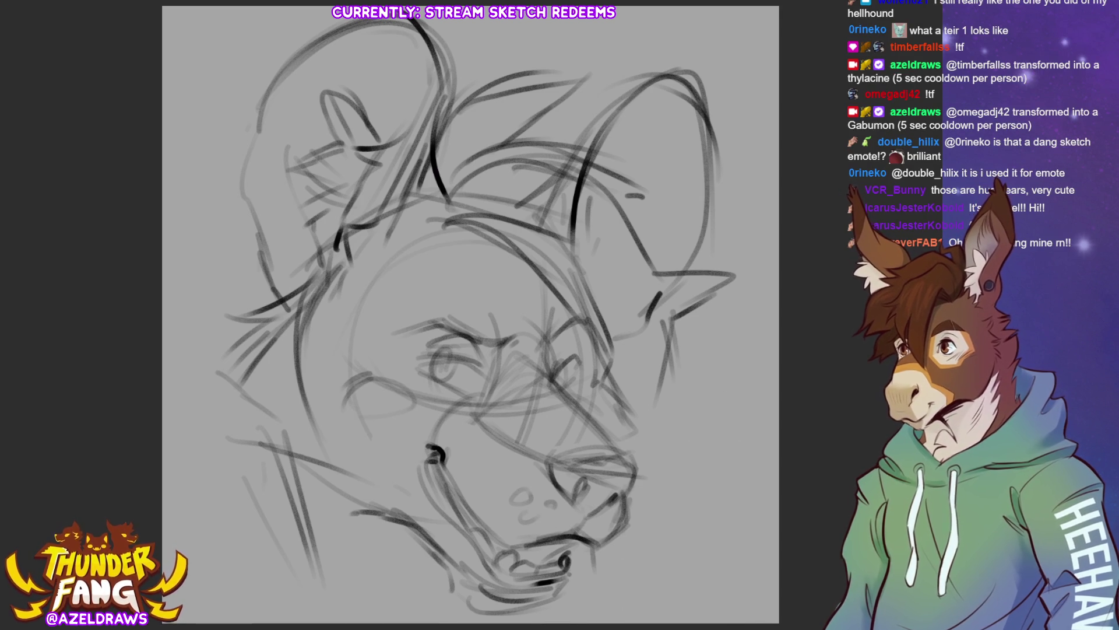
pyautogui.moveTo(415, 361); pyautogui.dragTo(460, 402)
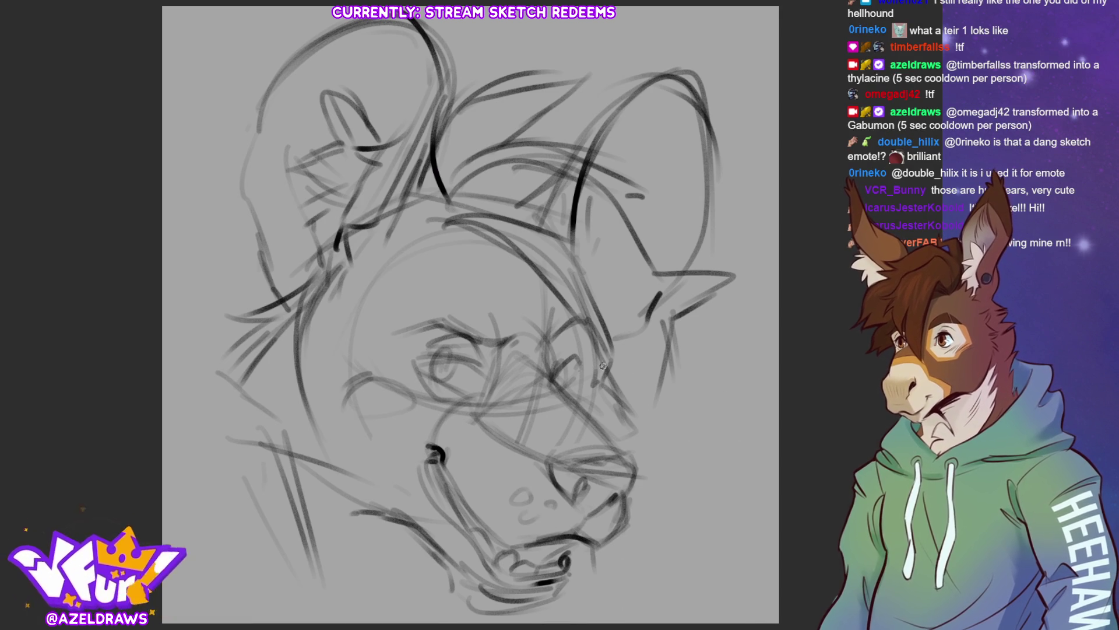
pyautogui.moveTo(580, 369); pyautogui.dragTo(605, 385)
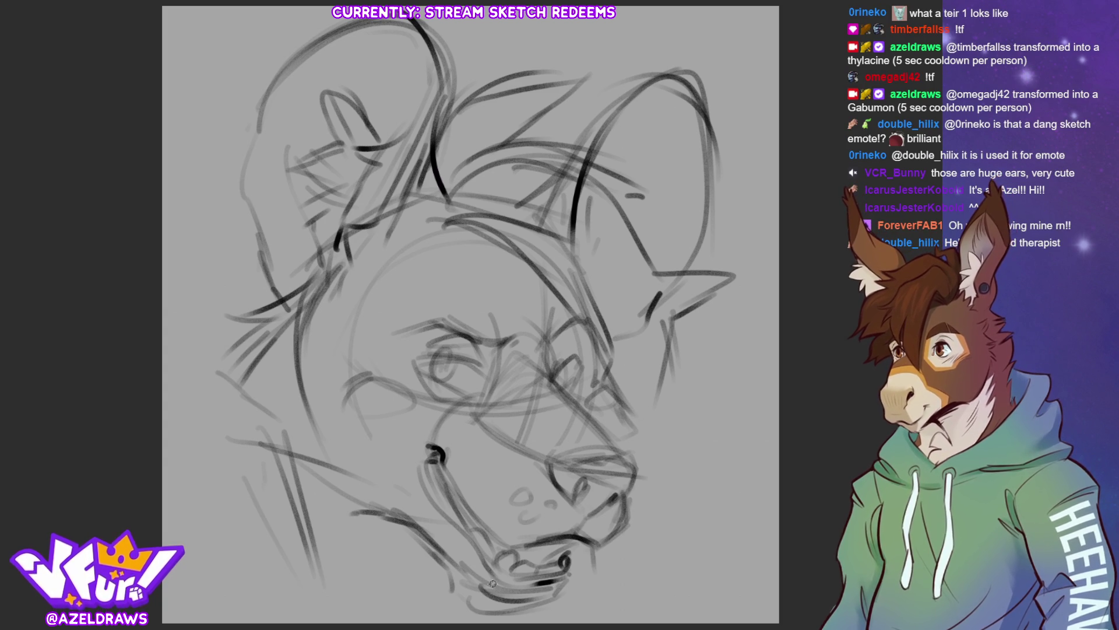
pyautogui.moveTo(334, 516); pyautogui.dragTo(376, 595)
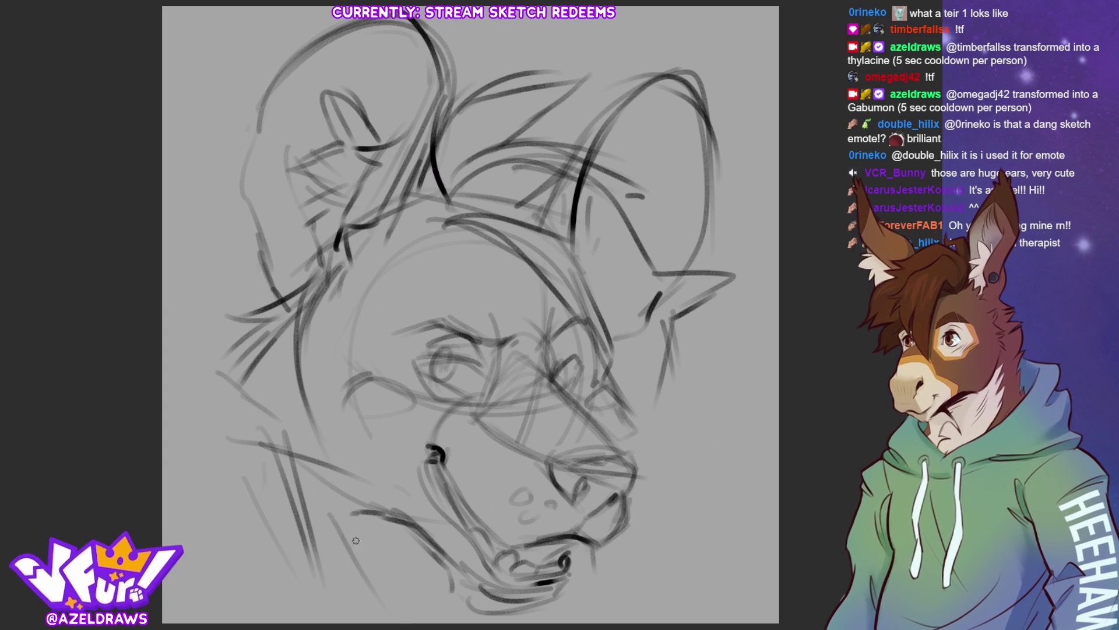
pyautogui.moveTo(282, 440); pyautogui.dragTo(308, 548)
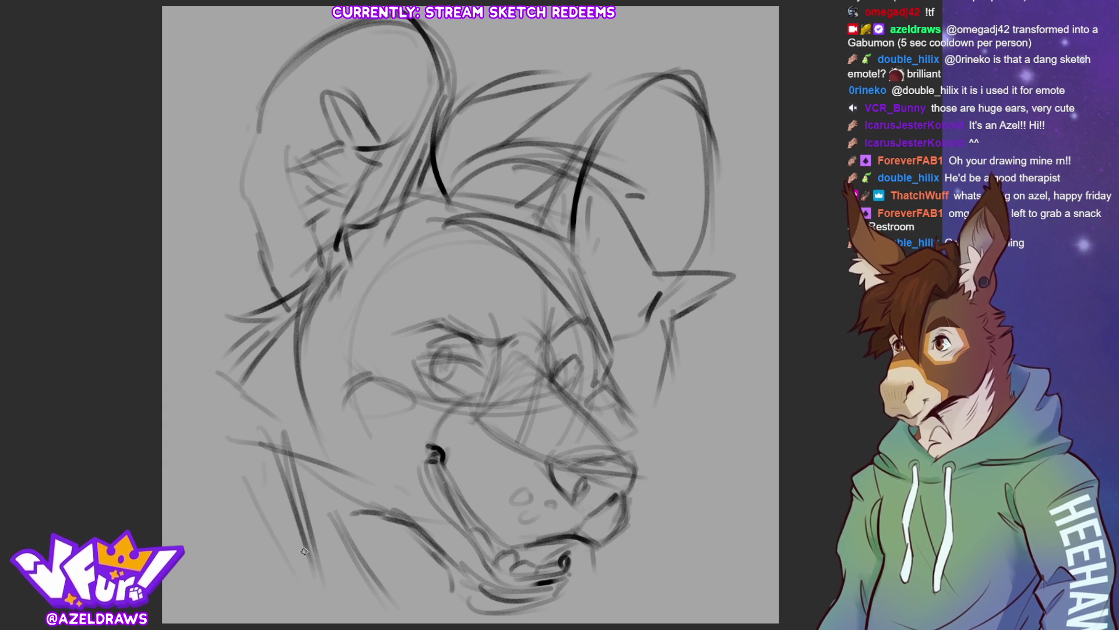
# Step: Transform the sketch layer to move it slightly up and right, then fit the canvas in view
pyautogui.hotkey('ctrl', 't')
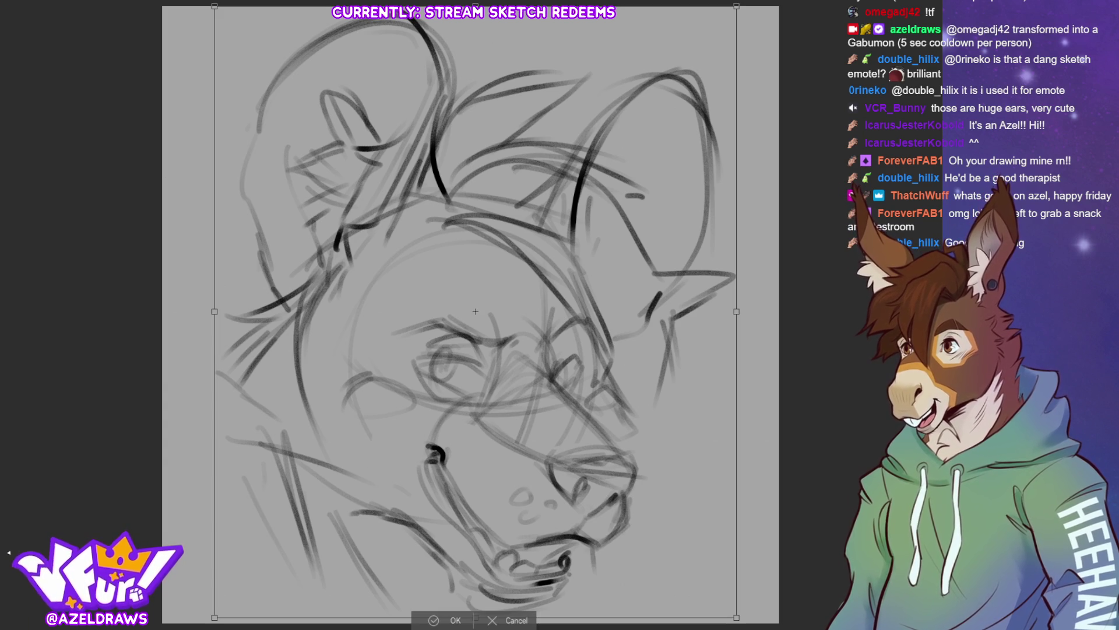
pyautogui.moveTo(475, 310); pyautogui.dragTo(490, 233)
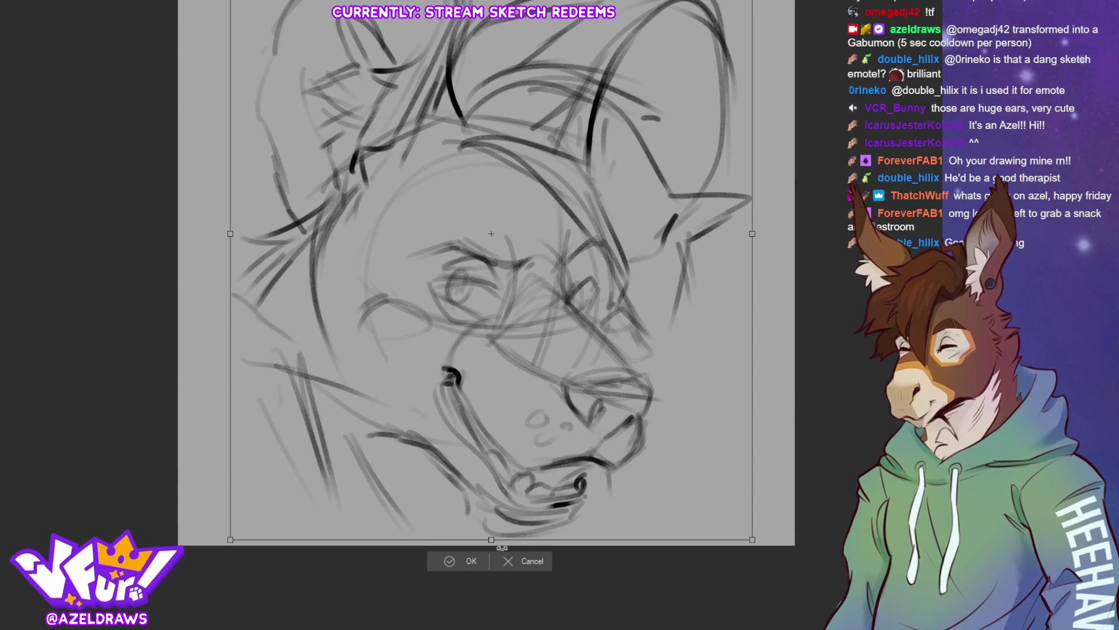
pyautogui.click(450, 558)
pyautogui.hotkey('ctrl', '0')
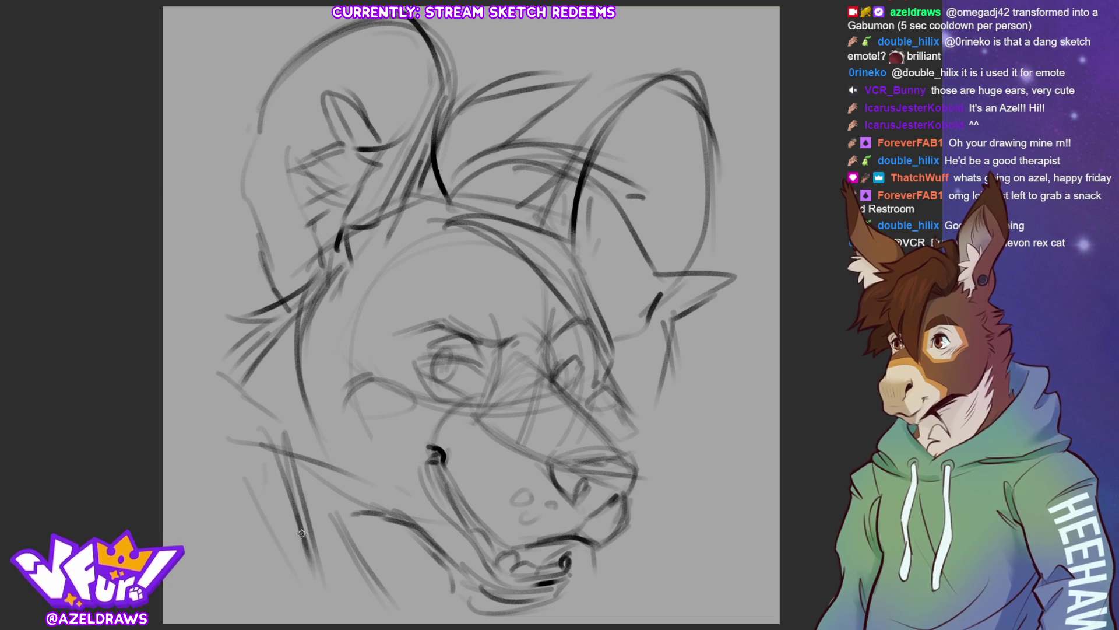
# Step: Rough in strokes along the lower left neck, lower edge and chin
pyautogui.moveTo(309, 527)
pyautogui.mouseDown()
pyautogui.moveTo(229, 532)
pyautogui.moveTo(296, 579)
pyautogui.mouseUp()
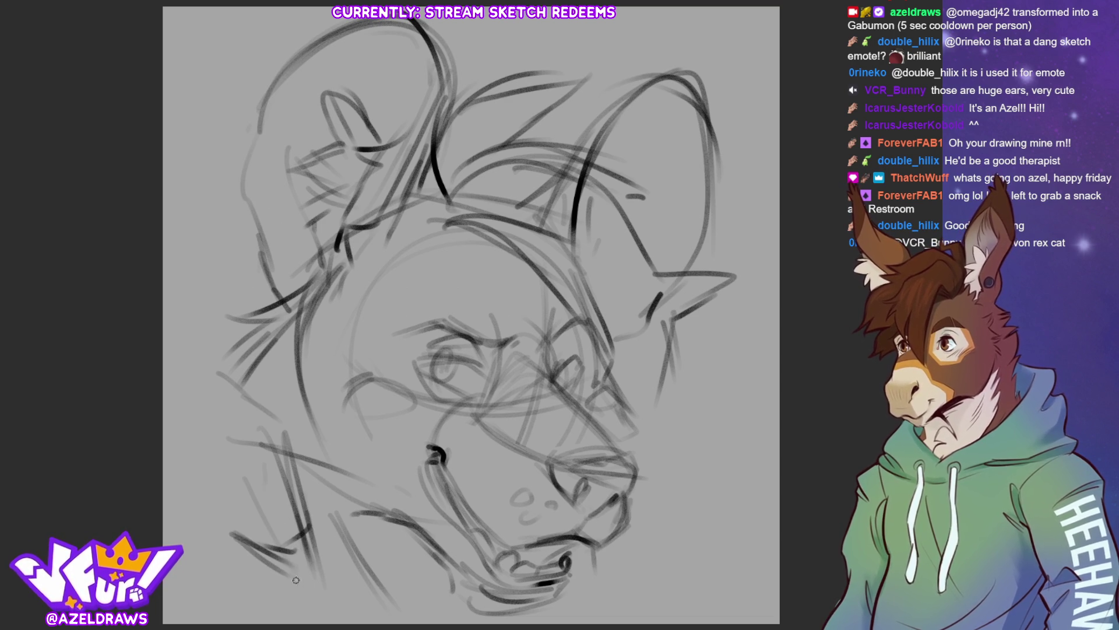
pyautogui.moveTo(237, 551)
pyautogui.mouseDown()
pyautogui.moveTo(289, 600)
pyautogui.moveTo(220, 604)
pyautogui.moveTo(234, 601)
pyautogui.moveTo(215, 625)
pyautogui.mouseUp()
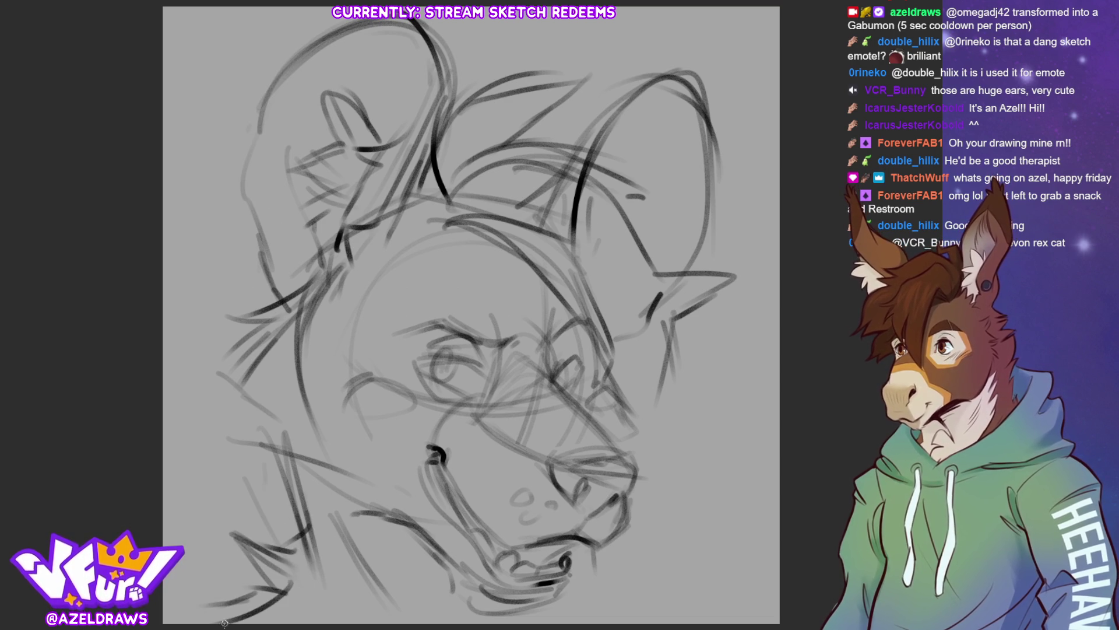
pyautogui.moveTo(591, 569)
pyautogui.mouseDown()
pyautogui.moveTo(603, 605)
pyautogui.moveTo(678, 590)
pyautogui.mouseUp()
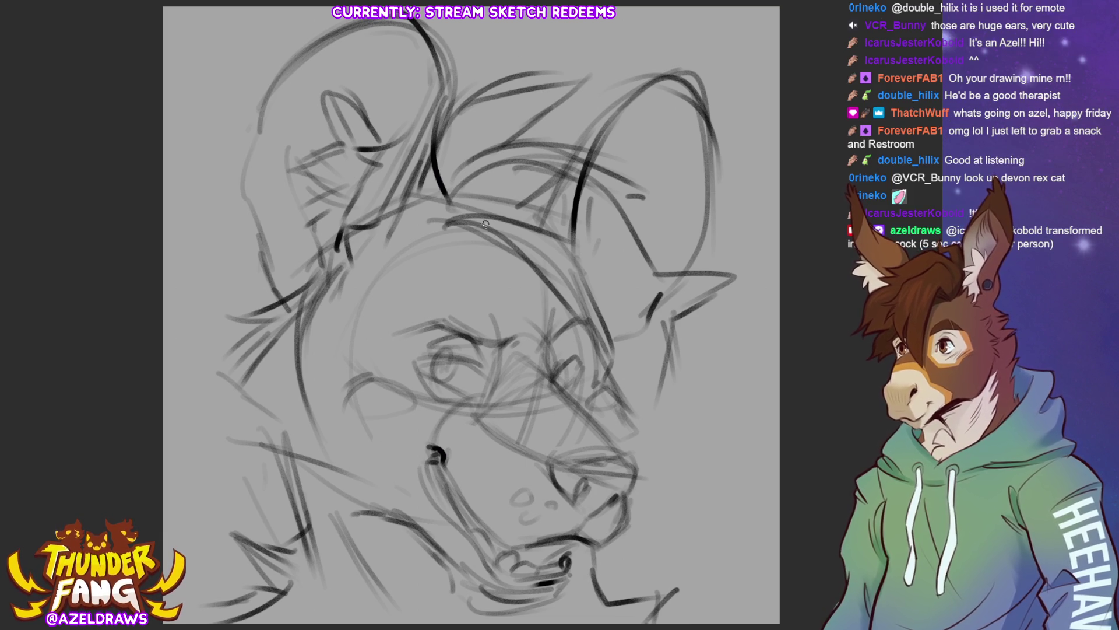
# Step: Sketch lines across the top of the head and rough in the inner right ear
pyautogui.moveTo(451, 220); pyautogui.dragTo(571, 208)
pyautogui.moveTo(462, 189); pyautogui.dragTo(591, 130)
pyautogui.moveTo(640, 174)
pyautogui.mouseDown()
pyautogui.moveTo(538, 137)
pyautogui.moveTo(665, 207)
pyautogui.moveTo(666, 281)
pyautogui.mouseUp()
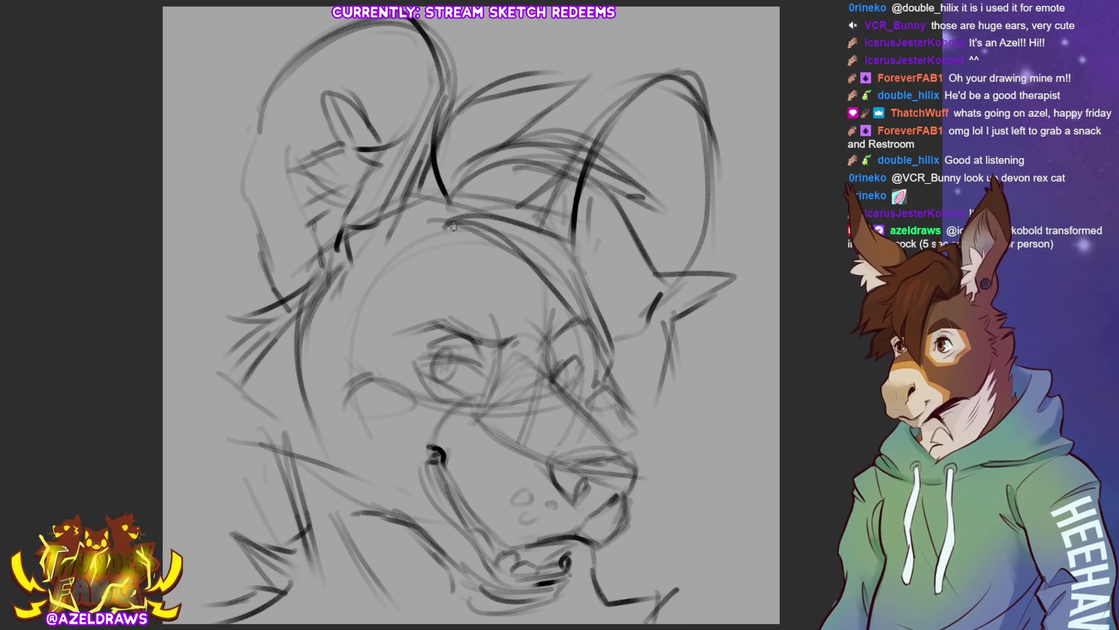
pyautogui.moveTo(487, 213)
pyautogui.mouseDown()
pyautogui.moveTo(574, 191)
pyautogui.moveTo(702, 211)
pyautogui.mouseUp()
pyautogui.moveTo(560, 129)
pyautogui.mouseDown()
pyautogui.moveTo(697, 210)
pyautogui.moveTo(731, 210)
pyautogui.moveTo(650, 220)
pyautogui.mouseUp()
pyautogui.moveTo(655, 81); pyautogui.dragTo(631, 133)
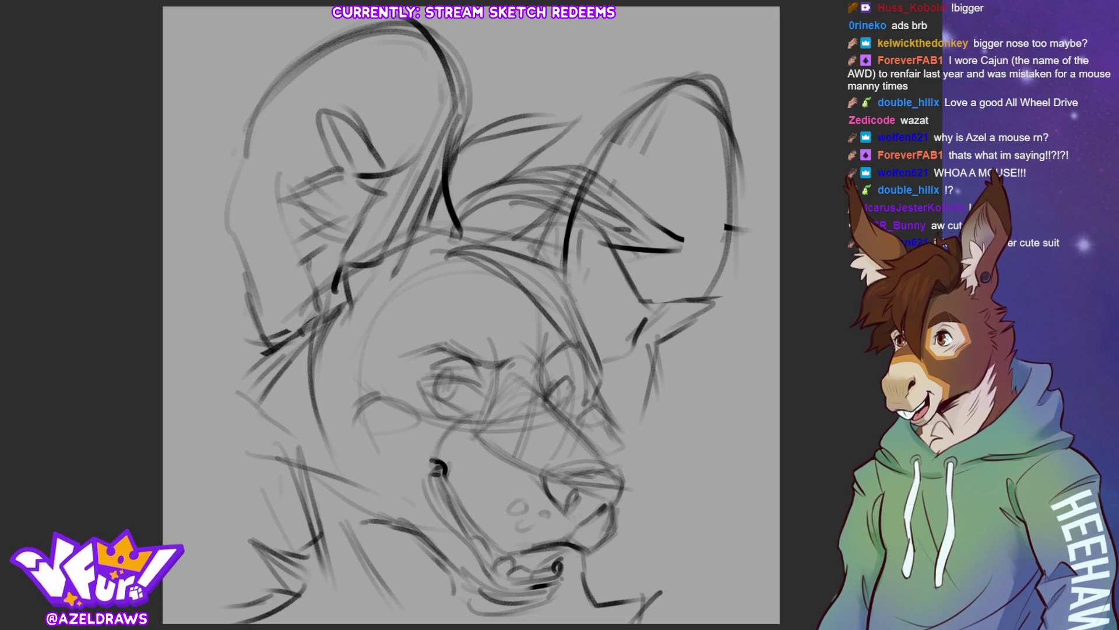
pyautogui.hotkey('alt', 'Tab')
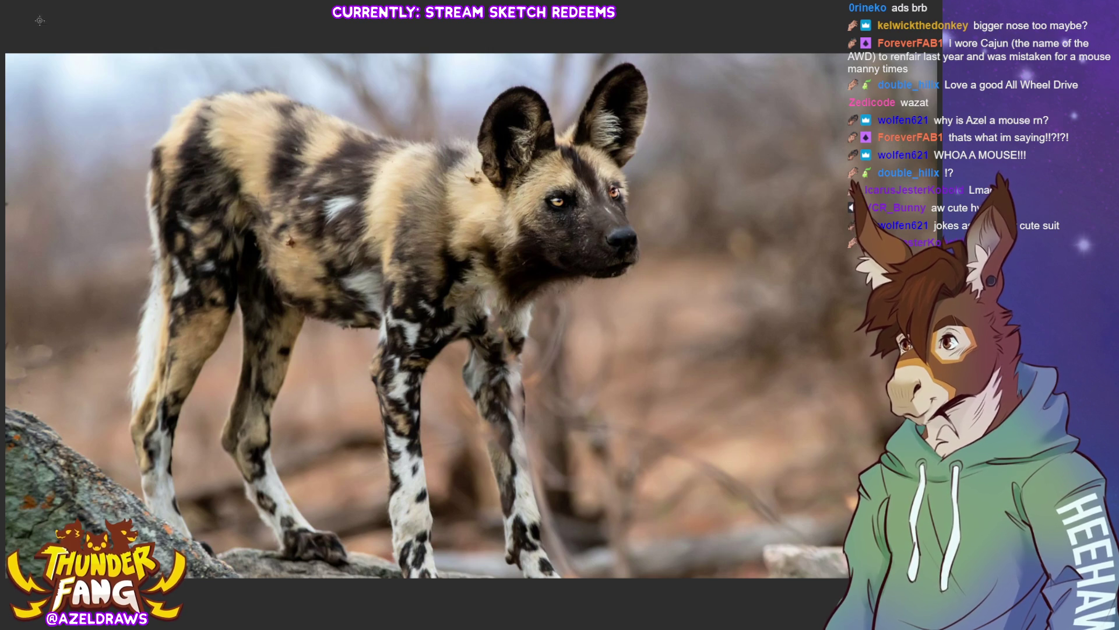
pyautogui.hotkey('alt', 'Tab')
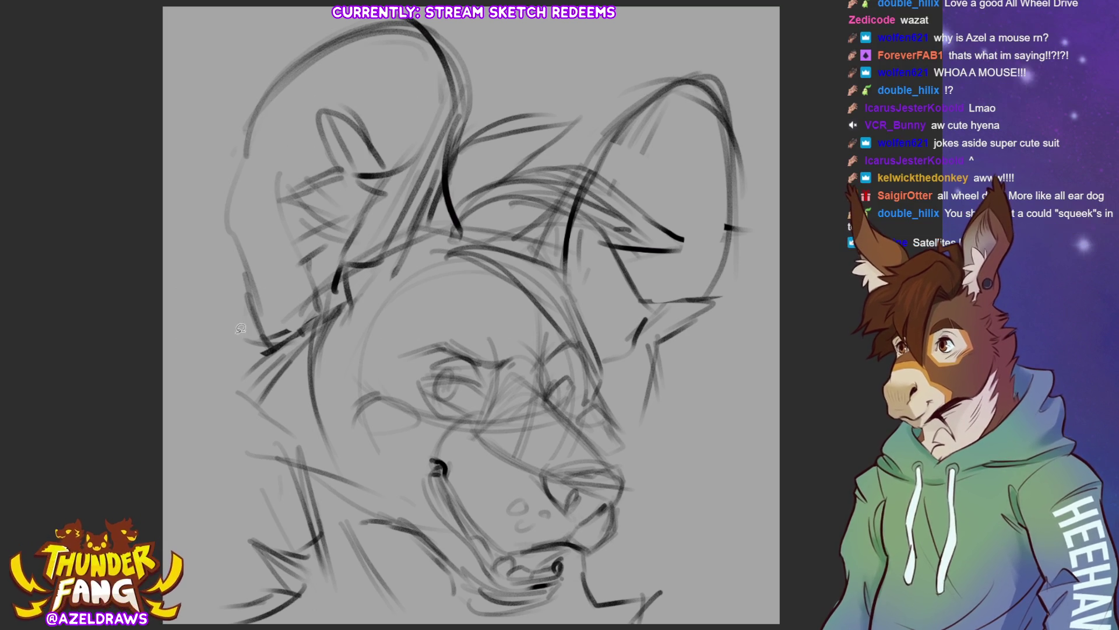
# Step: Lasso the left ear, transform it down slightly, confirm and deselect
pyautogui.moveTo(236, 336)
pyautogui.mouseDown()
pyautogui.moveTo(469, 197)
pyautogui.moveTo(240, 336)
pyautogui.mouseUp()
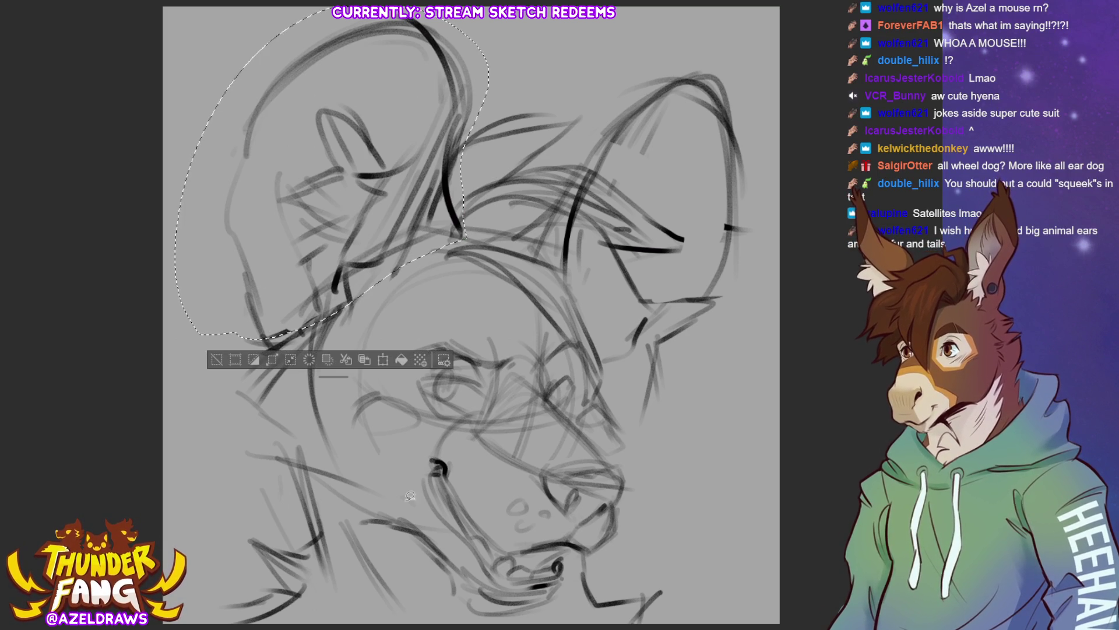
pyautogui.click(391, 366)
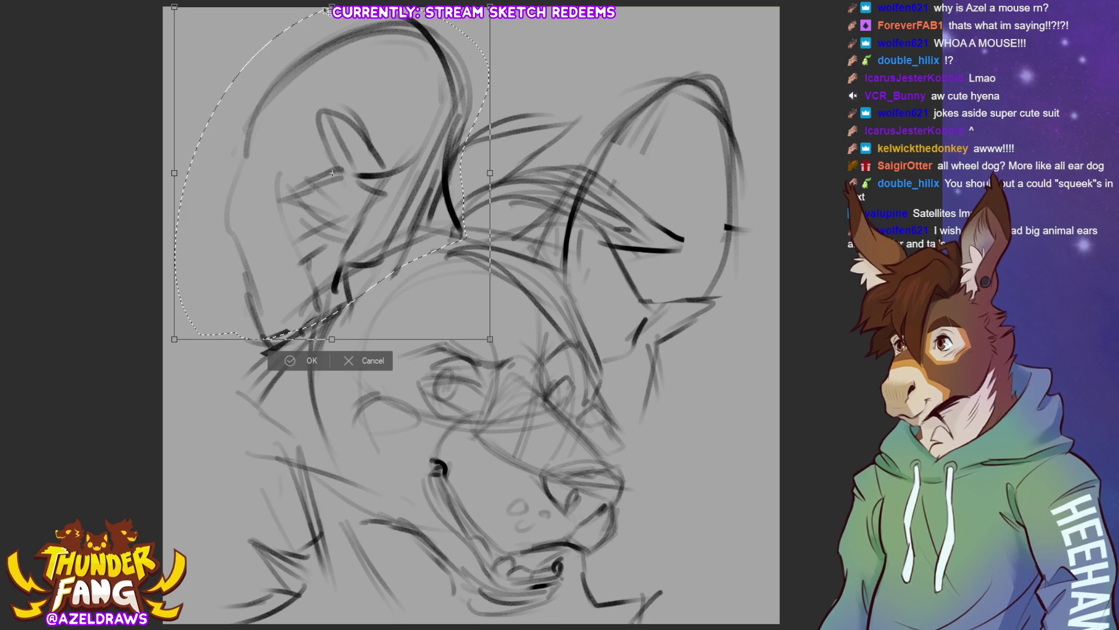
pyautogui.moveTo(333, 169); pyautogui.dragTo(333, 179)
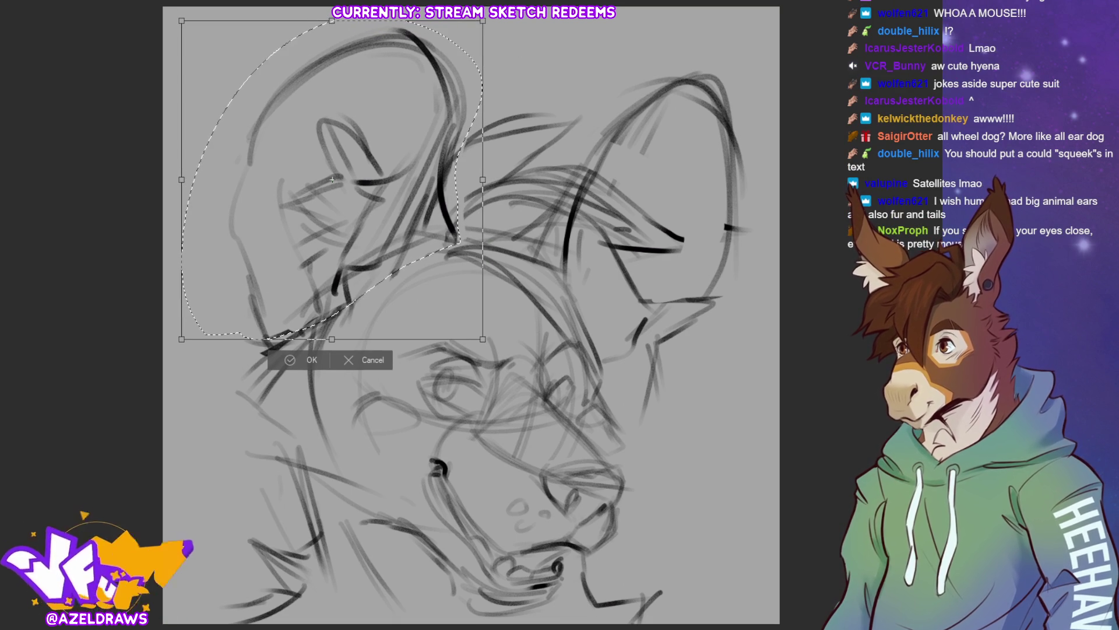
pyautogui.click(298, 360)
pyautogui.click(216, 360)
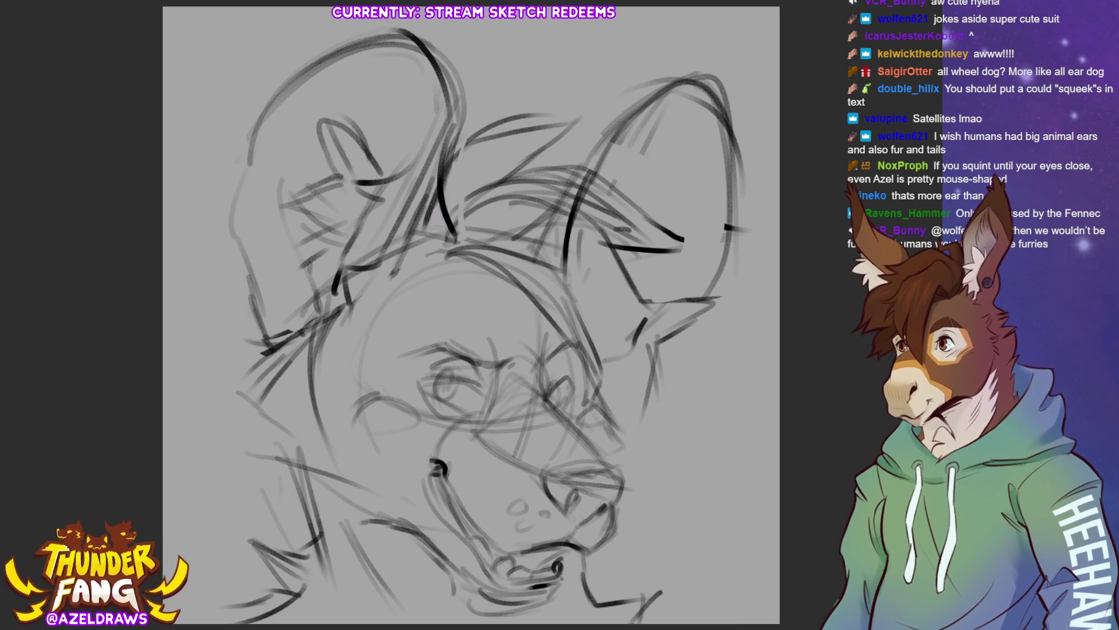
# Step: Sketch fur strokes along the right cheek and jaw below the right ear
pyautogui.moveTo(651, 350); pyautogui.dragTo(642, 436)
pyautogui.moveTo(623, 371); pyautogui.dragTo(637, 423)
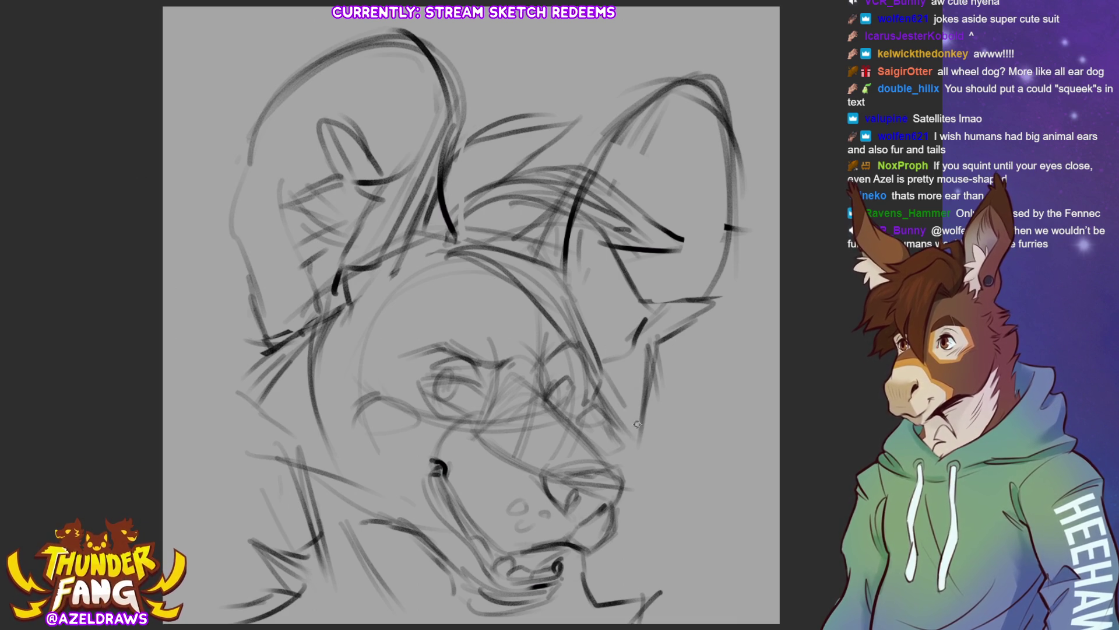
pyautogui.moveTo(633, 280)
pyautogui.mouseDown()
pyautogui.moveTo(613, 329)
pyautogui.moveTo(644, 365)
pyautogui.mouseUp()
pyautogui.moveTo(634, 289)
pyautogui.mouseDown()
pyautogui.moveTo(656, 317)
pyautogui.moveTo(709, 336)
pyautogui.mouseUp()
pyautogui.moveTo(617, 339); pyautogui.dragTo(714, 319)
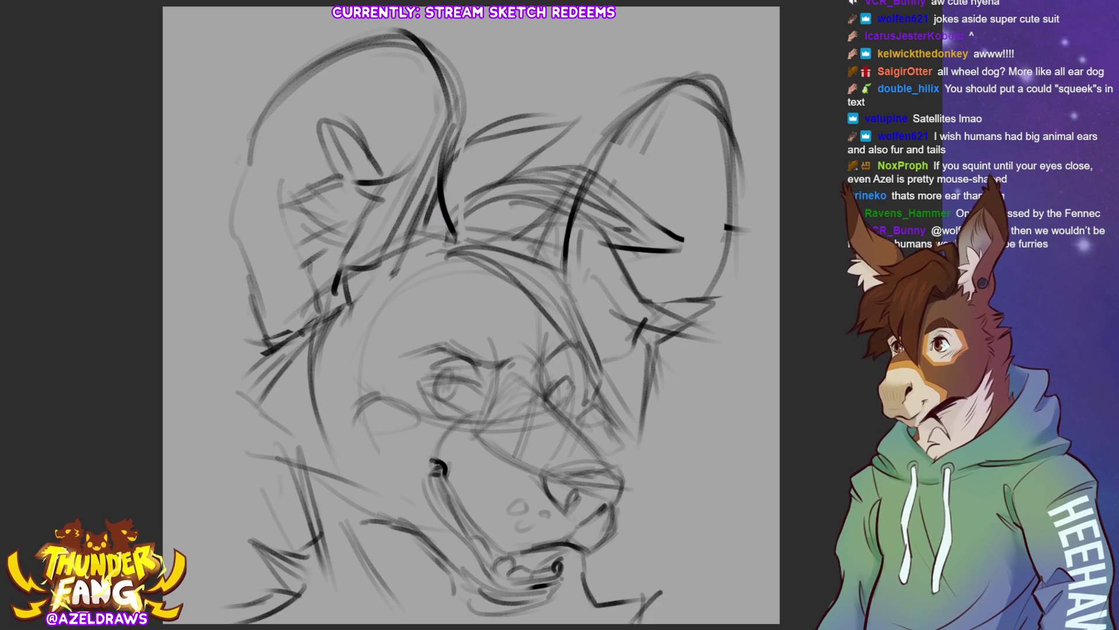
# Step: Transform the whole drawing, scaling it up slightly from the top handle, and confirm
pyautogui.hotkey('ctrl', 't')
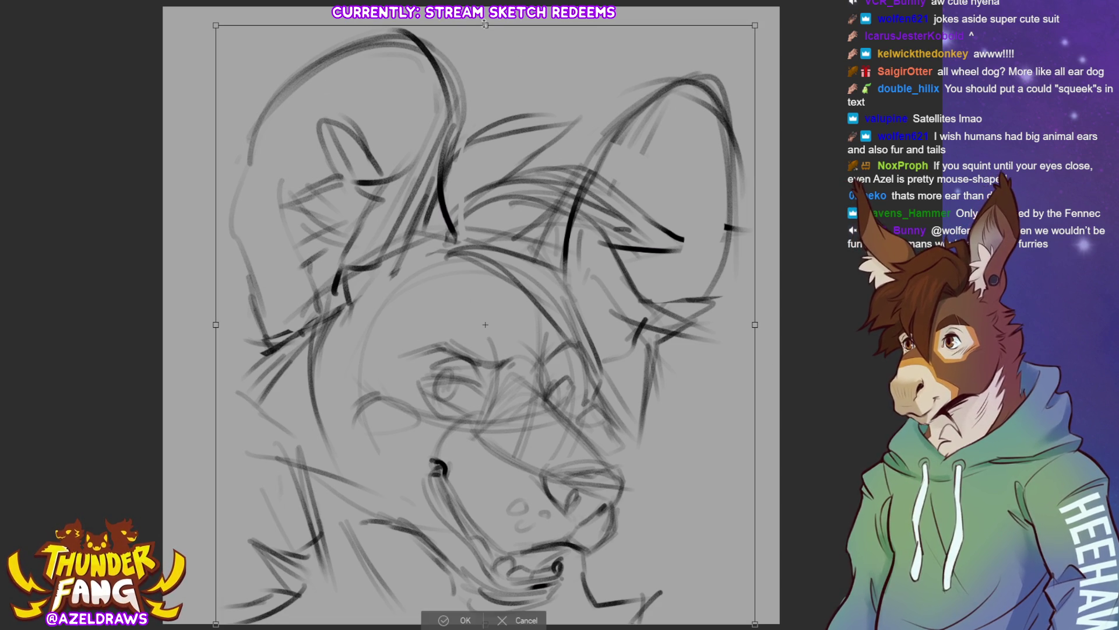
pyautogui.moveTo(486, 26); pyautogui.dragTo(488, 7)
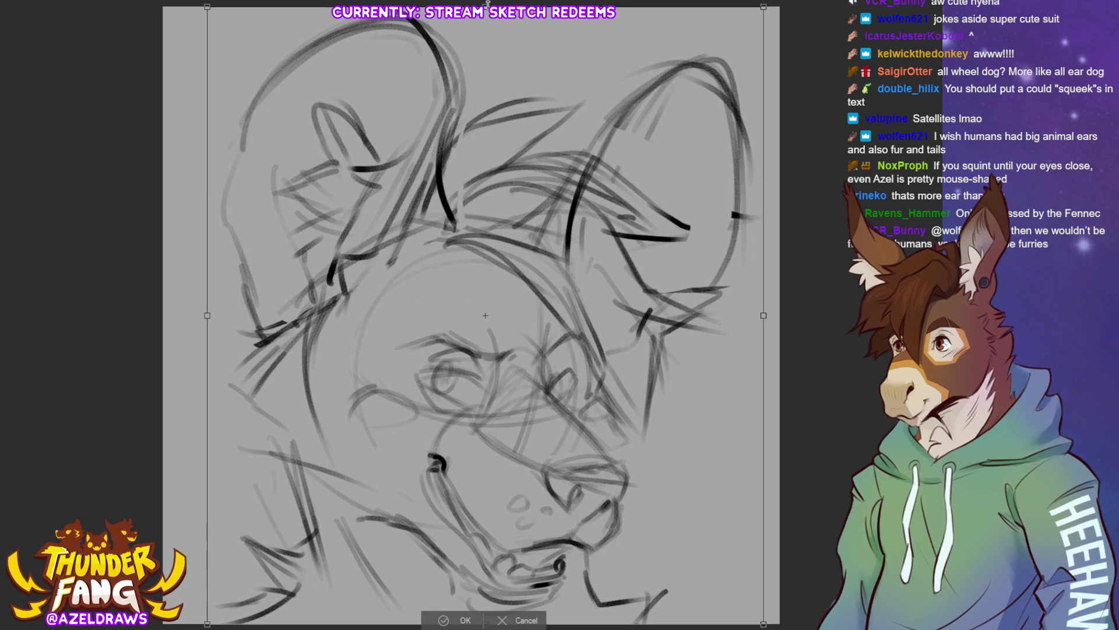
pyautogui.click(450, 619)
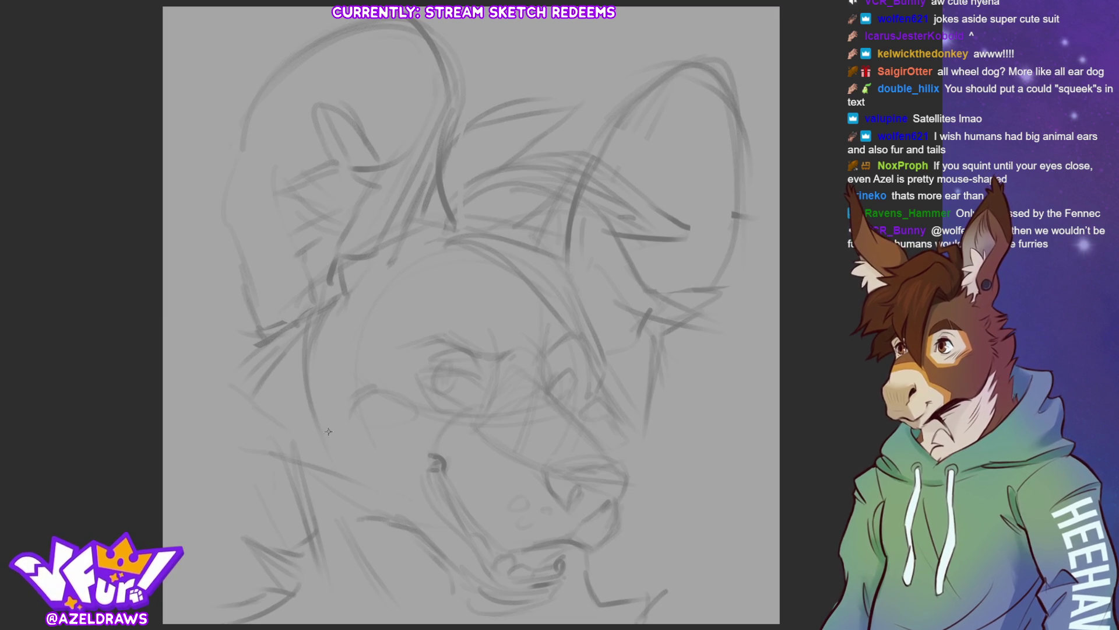
# Step: Draw the upper line and lid of the left eye, undoing trial and stray strokes
pyautogui.moveTo(327, 430)
pyautogui.mouseDown()
pyautogui.moveTo(420, 394)
pyautogui.moveTo(444, 399)
pyautogui.mouseUp()
pyautogui.hotkey('ctrl', 'z')
pyautogui.hotkey('ctrl', 'z')
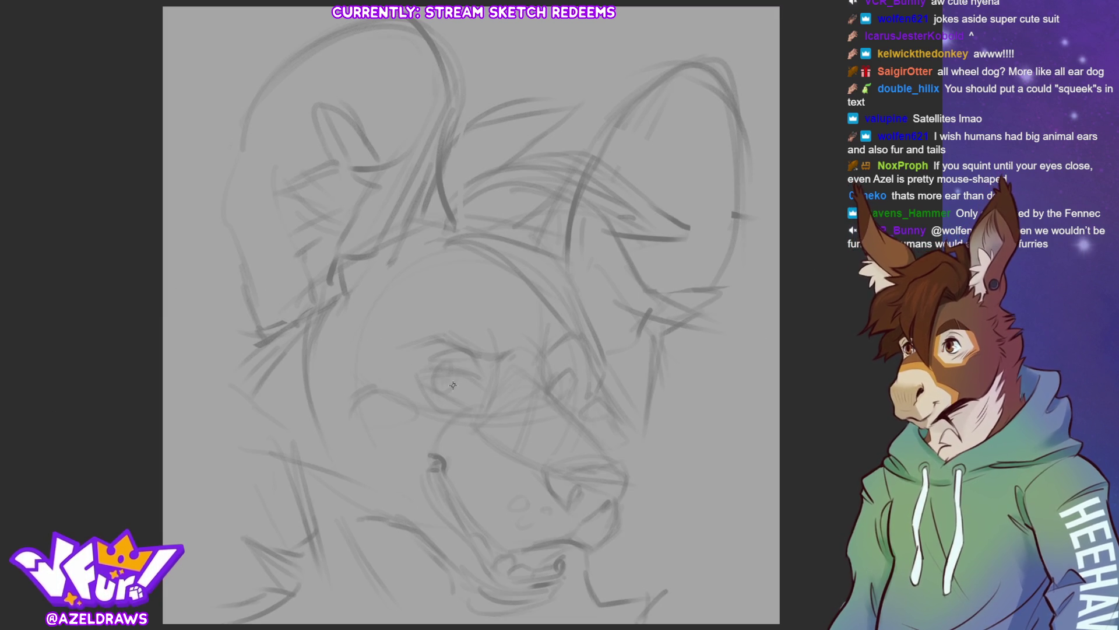
pyautogui.moveTo(425, 377)
pyautogui.mouseDown()
pyautogui.moveTo(477, 374)
pyautogui.moveTo(467, 375)
pyautogui.moveTo(483, 387)
pyautogui.moveTo(471, 373)
pyautogui.moveTo(478, 355)
pyautogui.moveTo(458, 352)
pyautogui.moveTo(483, 387)
pyautogui.mouseUp()
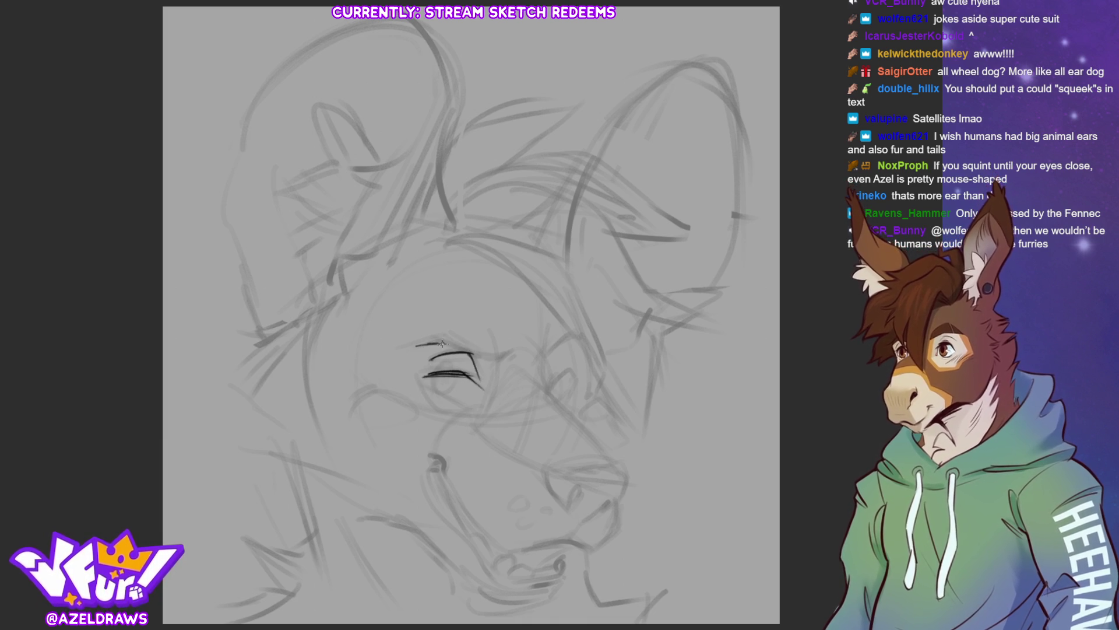
pyautogui.moveTo(440, 346); pyautogui.dragTo(483, 368)
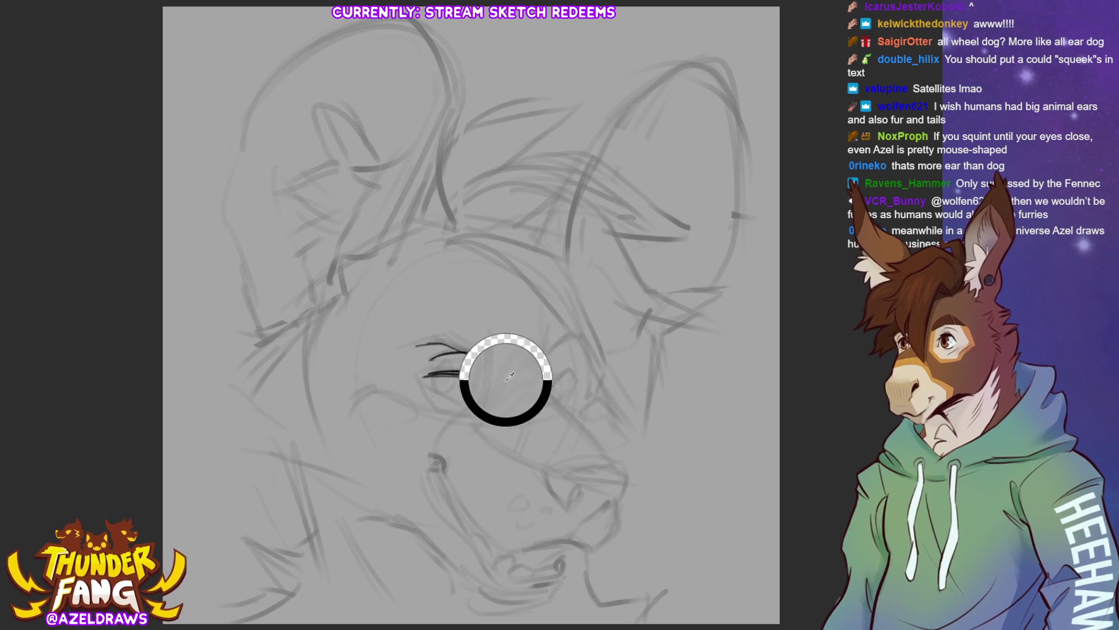
pyautogui.moveTo(513, 356); pyautogui.dragTo(492, 365)
pyautogui.hotkey('ctrl', 'z')
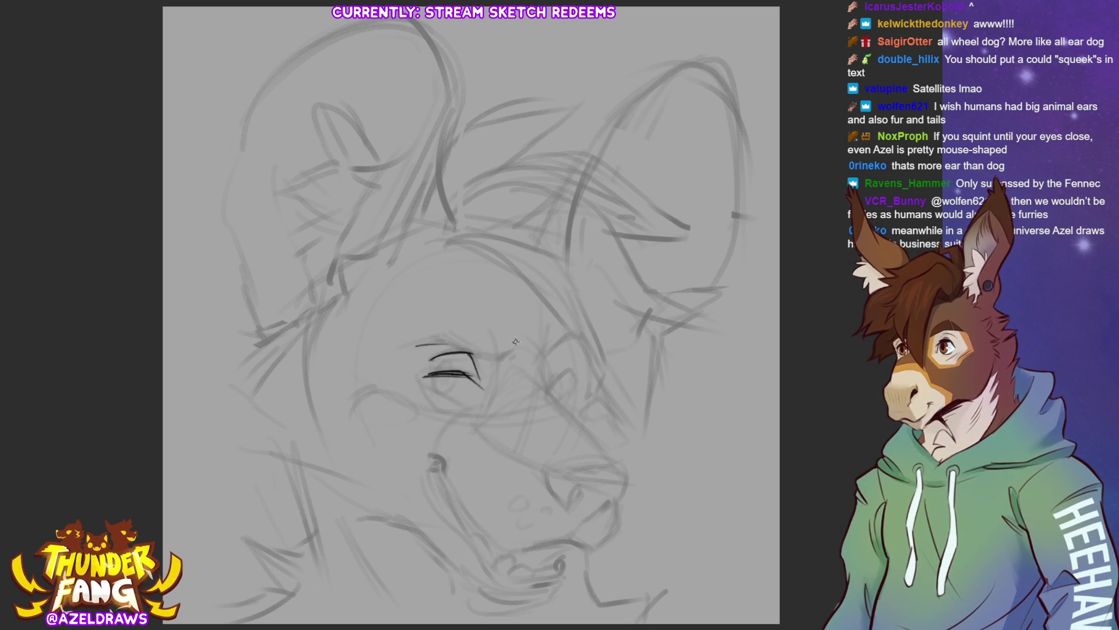
pyautogui.hotkey('ctrl', 'z')
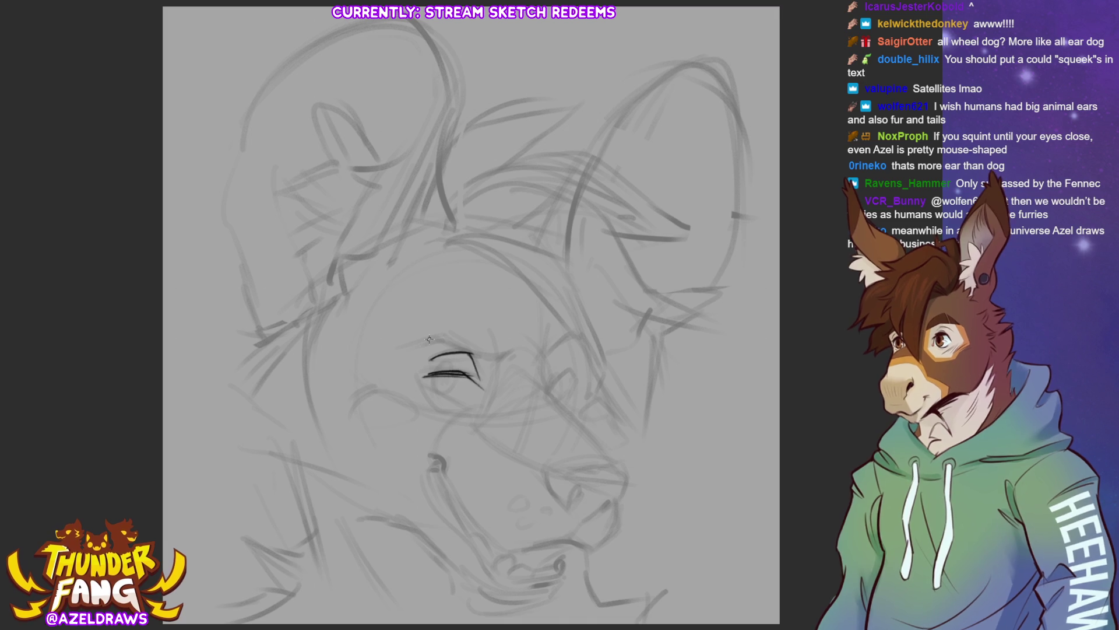
# Step: Ink the left brow arch, lines below the left eye, and the right eye with its brow
pyautogui.moveTo(411, 347)
pyautogui.mouseDown()
pyautogui.moveTo(496, 359)
pyautogui.moveTo(521, 346)
pyautogui.mouseUp()
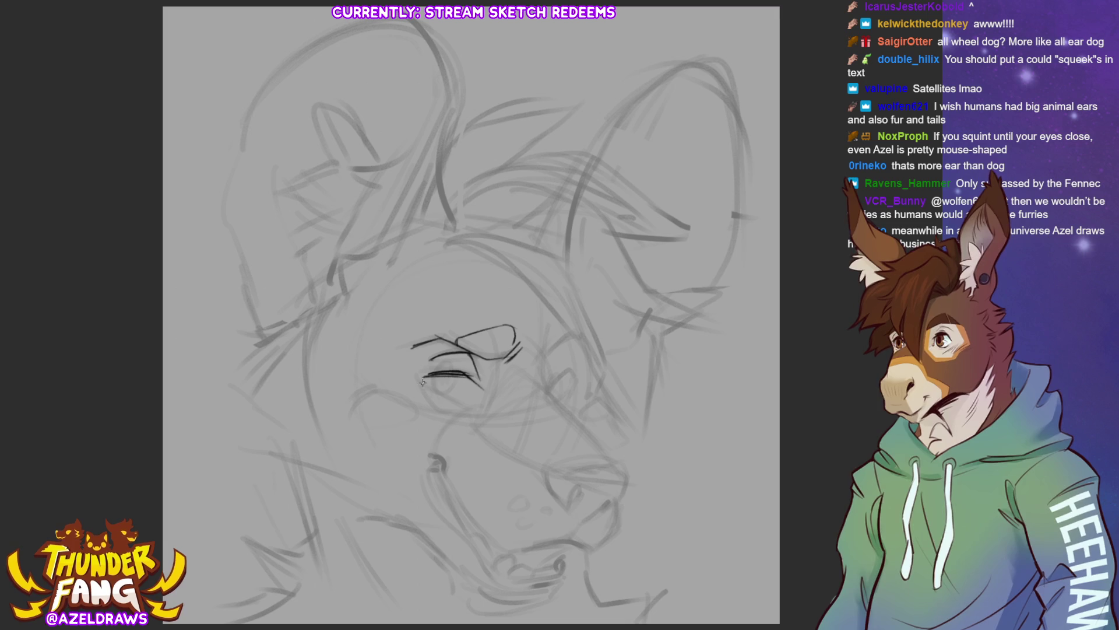
pyautogui.moveTo(424, 384)
pyautogui.mouseDown()
pyautogui.moveTo(464, 404)
pyautogui.moveTo(441, 395)
pyautogui.moveTo(454, 376)
pyautogui.moveTo(479, 404)
pyautogui.mouseUp()
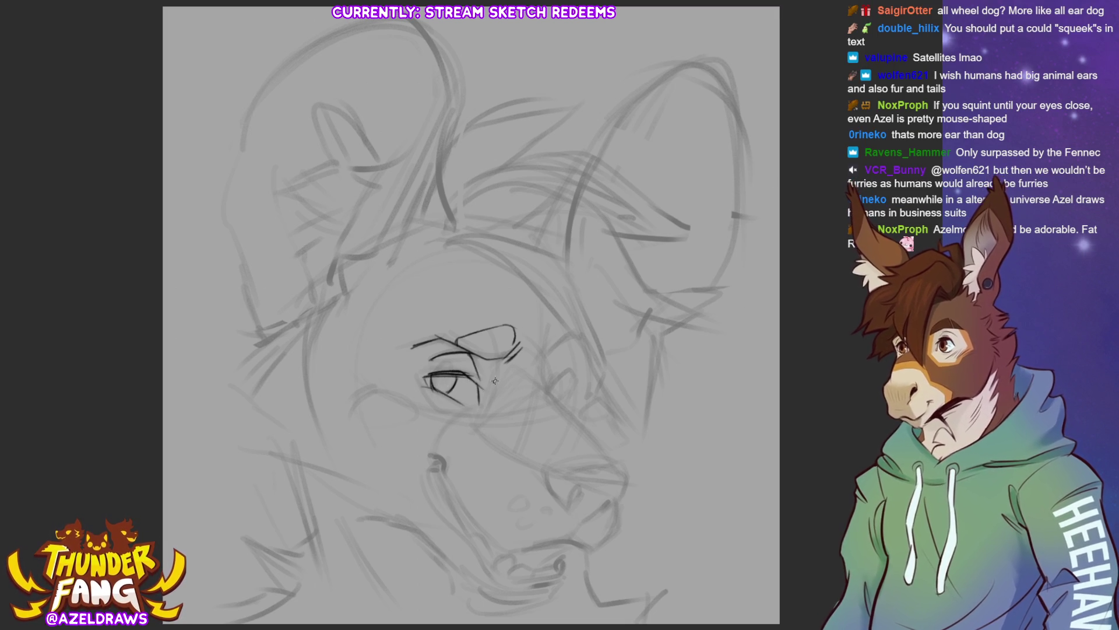
pyautogui.moveTo(494, 385)
pyautogui.mouseDown()
pyautogui.moveTo(473, 414)
pyautogui.moveTo(521, 376)
pyautogui.moveTo(551, 404)
pyautogui.moveTo(511, 371)
pyautogui.moveTo(535, 368)
pyautogui.moveTo(548, 389)
pyautogui.moveTo(569, 371)
pyautogui.moveTo(577, 384)
pyautogui.moveTo(556, 375)
pyautogui.moveTo(559, 400)
pyautogui.moveTo(568, 399)
pyautogui.mouseUp()
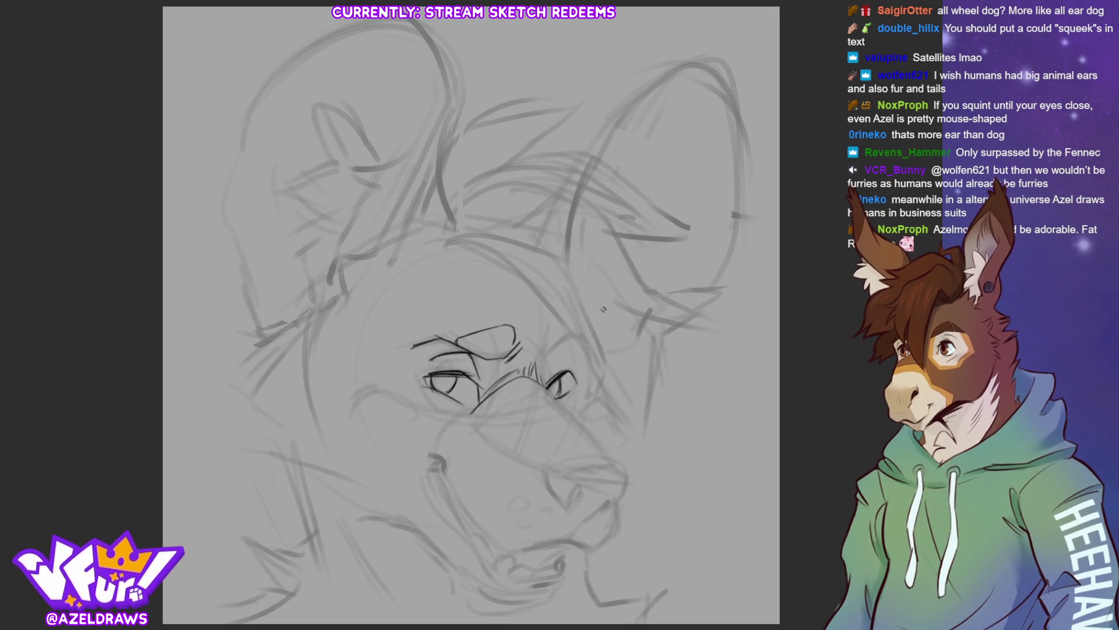
pyautogui.moveTo(542, 360)
pyautogui.mouseDown()
pyautogui.moveTo(573, 334)
pyautogui.moveTo(580, 347)
pyautogui.moveTo(543, 333)
pyautogui.moveTo(554, 361)
pyautogui.mouseUp()
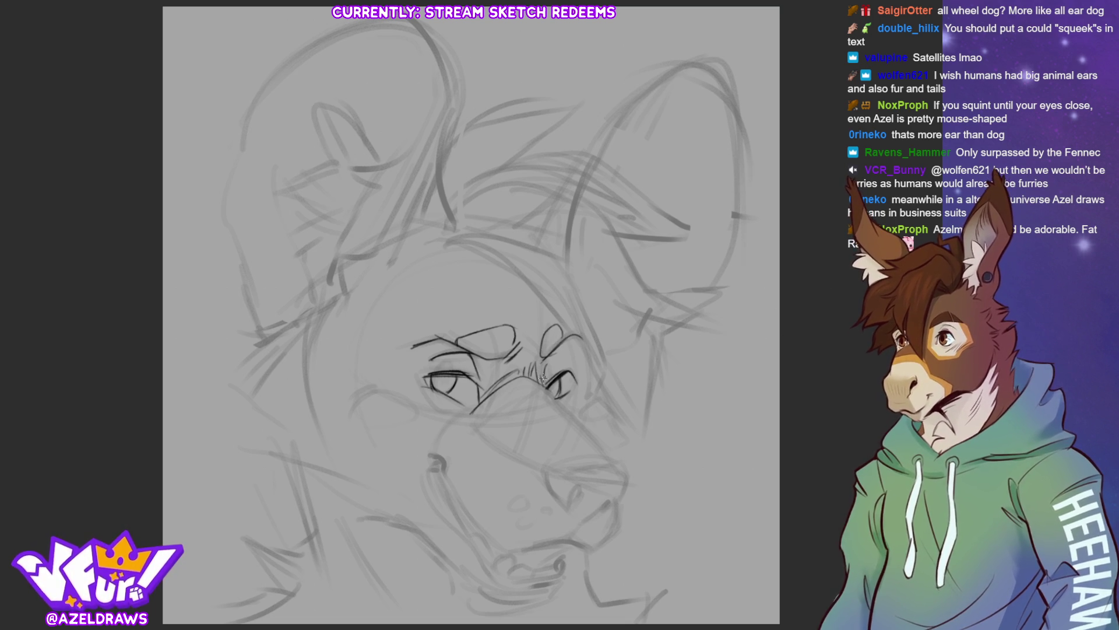
pyautogui.moveTo(545, 378)
pyautogui.mouseDown()
pyautogui.moveTo(557, 352)
pyautogui.moveTo(575, 355)
pyautogui.mouseUp()
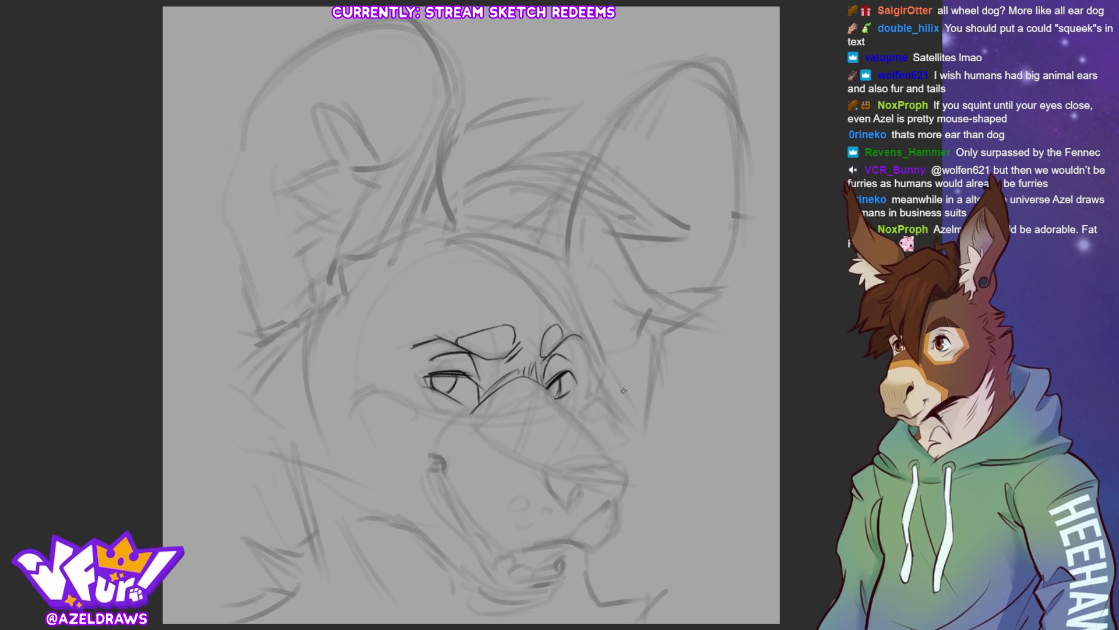
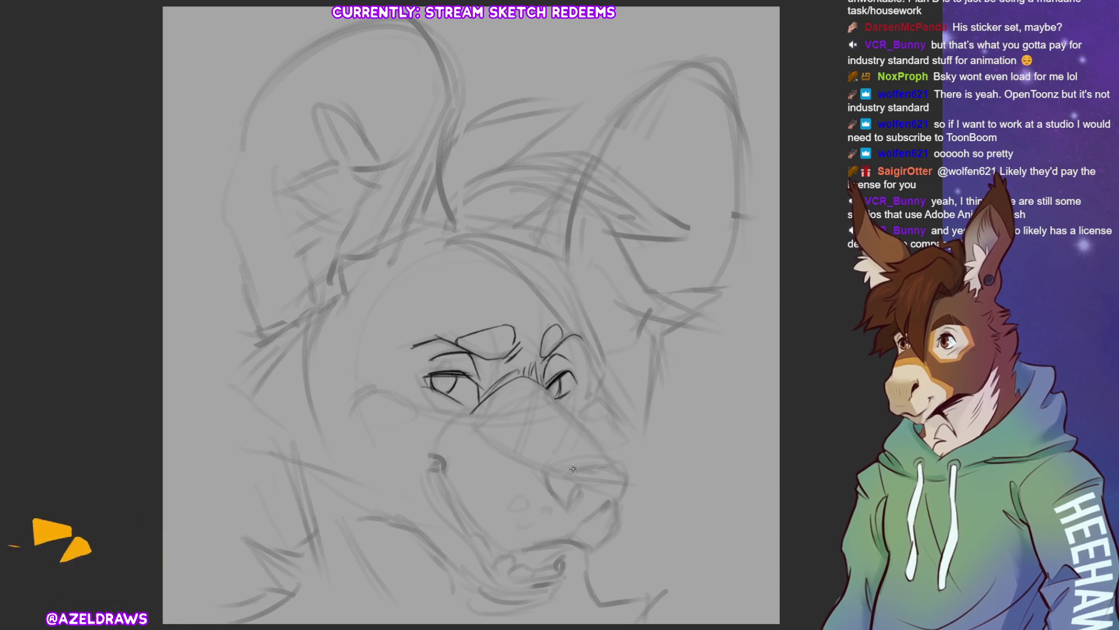
# Step: Draw the dark snout bridge from the eye down to the muzzle and outline the nose tip
pyautogui.moveTo(553, 395); pyautogui.dragTo(580, 424)
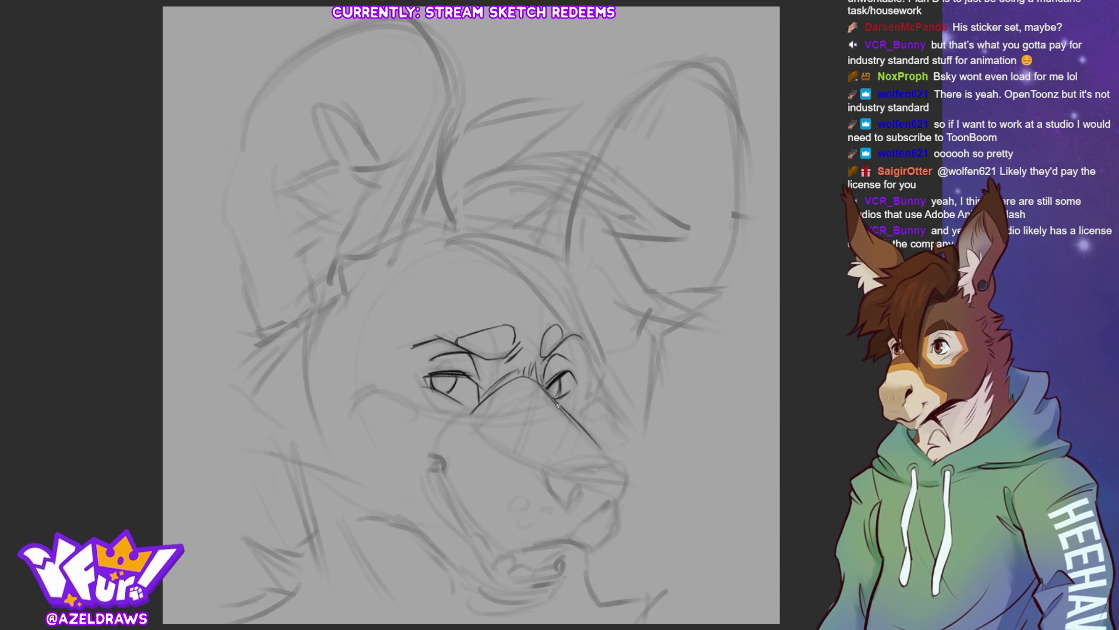
pyautogui.moveTo(542, 387); pyautogui.dragTo(618, 481)
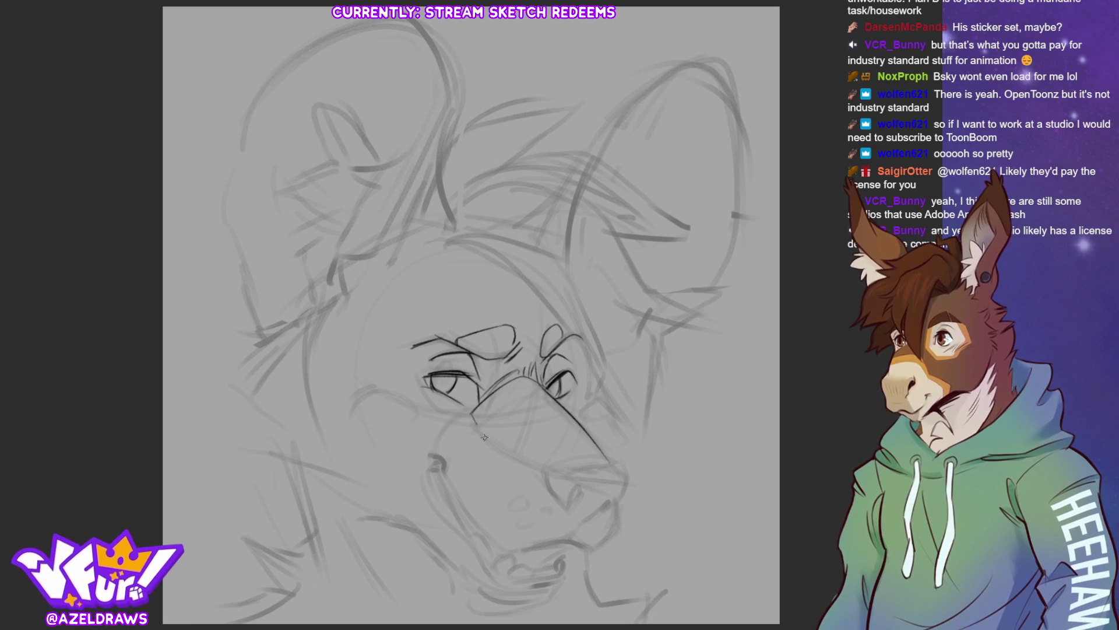
pyautogui.moveTo(484, 437)
pyautogui.mouseDown()
pyautogui.moveTo(593, 474)
pyautogui.moveTo(552, 490)
pyautogui.mouseUp()
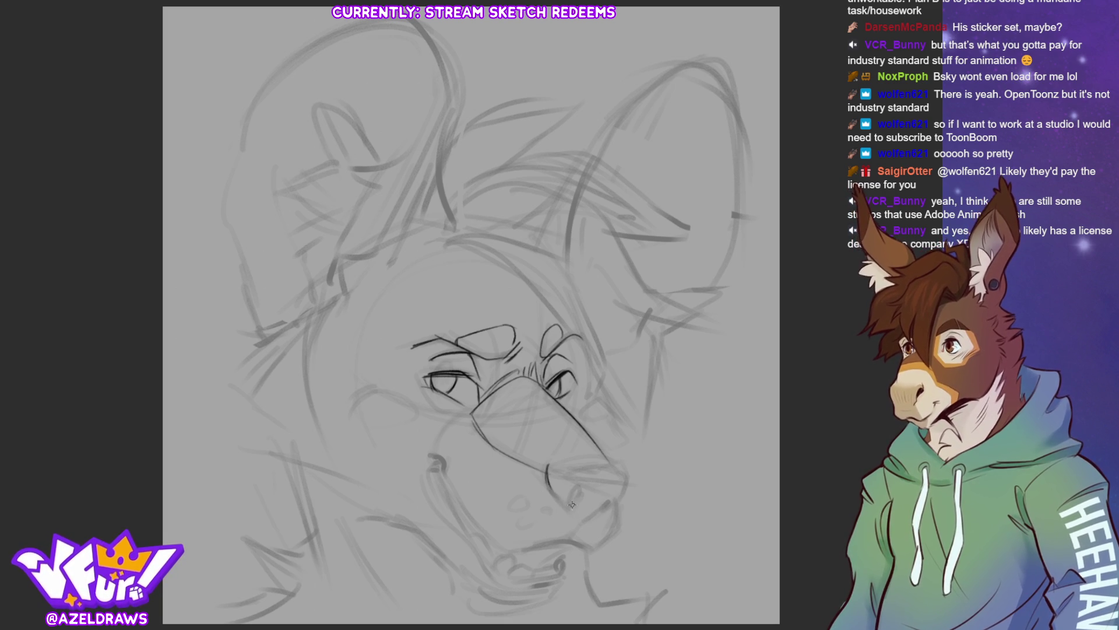
pyautogui.moveTo(552, 471)
pyautogui.mouseDown()
pyautogui.moveTo(567, 501)
pyautogui.moveTo(577, 486)
pyautogui.moveTo(565, 516)
pyautogui.moveTo(611, 502)
pyautogui.moveTo(592, 518)
pyautogui.moveTo(627, 487)
pyautogui.moveTo(549, 470)
pyautogui.moveTo(604, 457)
pyautogui.mouseUp()
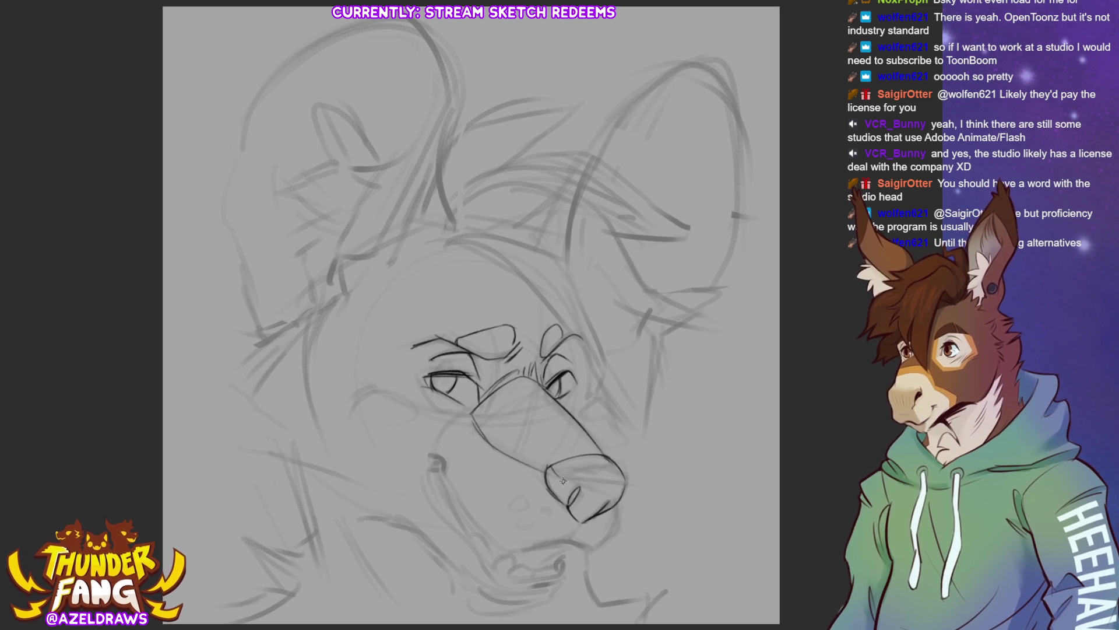
pyautogui.moveTo(565, 479); pyautogui.dragTo(626, 480)
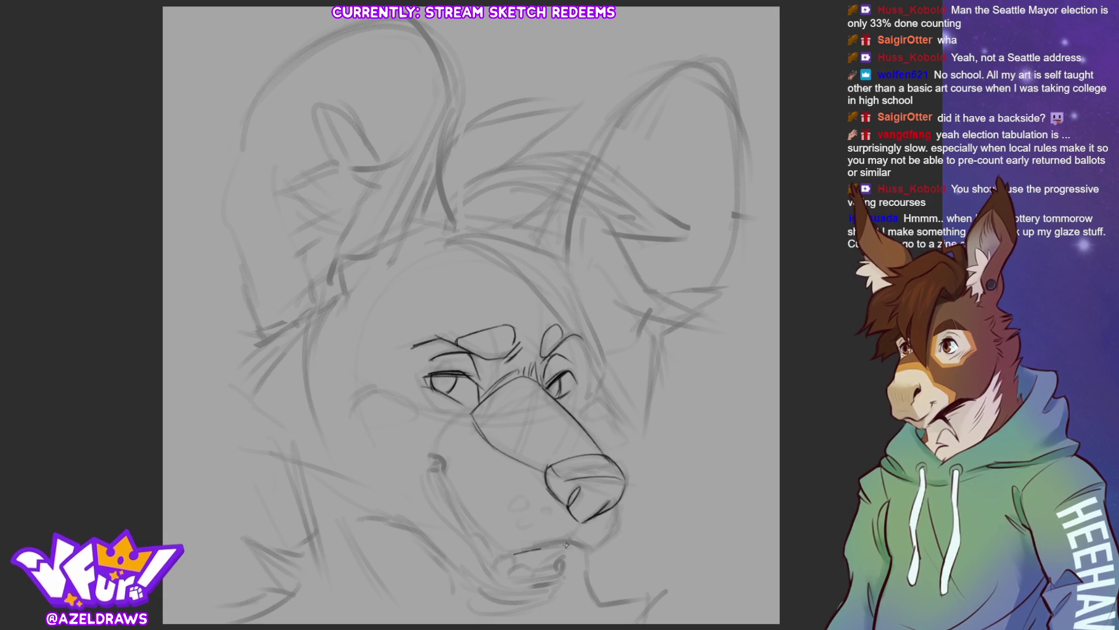
# Step: Draw the mouth line, nose underside and lower jaw, redoing one jaw stroke, plus mouth-corner marks
pyautogui.moveTo(513, 553); pyautogui.dragTo(597, 537)
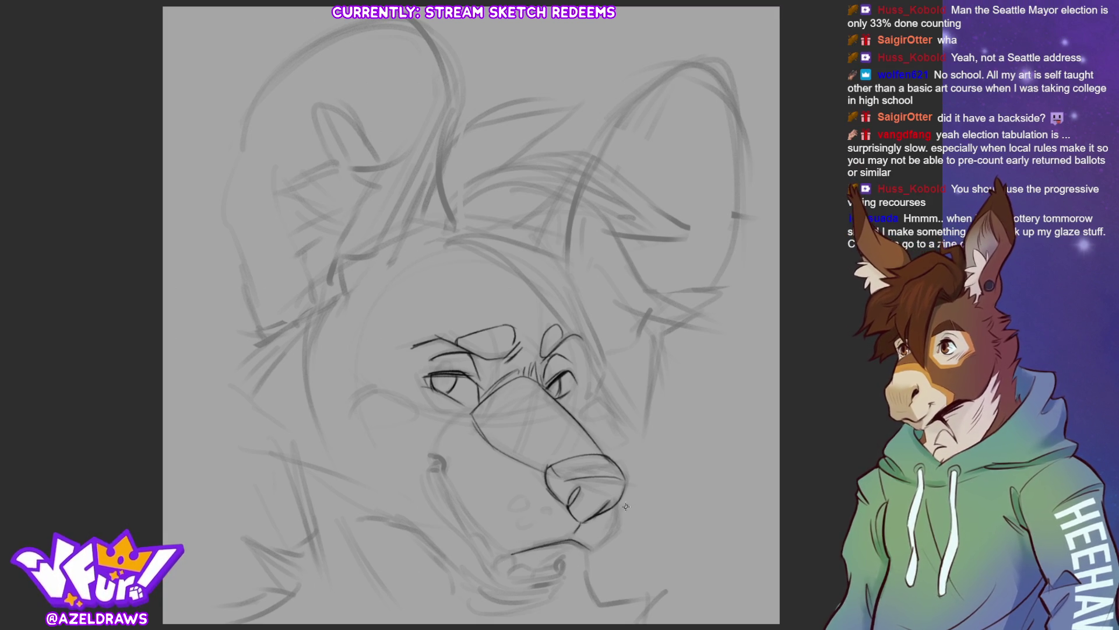
pyautogui.moveTo(620, 495)
pyautogui.mouseDown()
pyautogui.moveTo(616, 533)
pyautogui.moveTo(590, 548)
pyautogui.mouseUp()
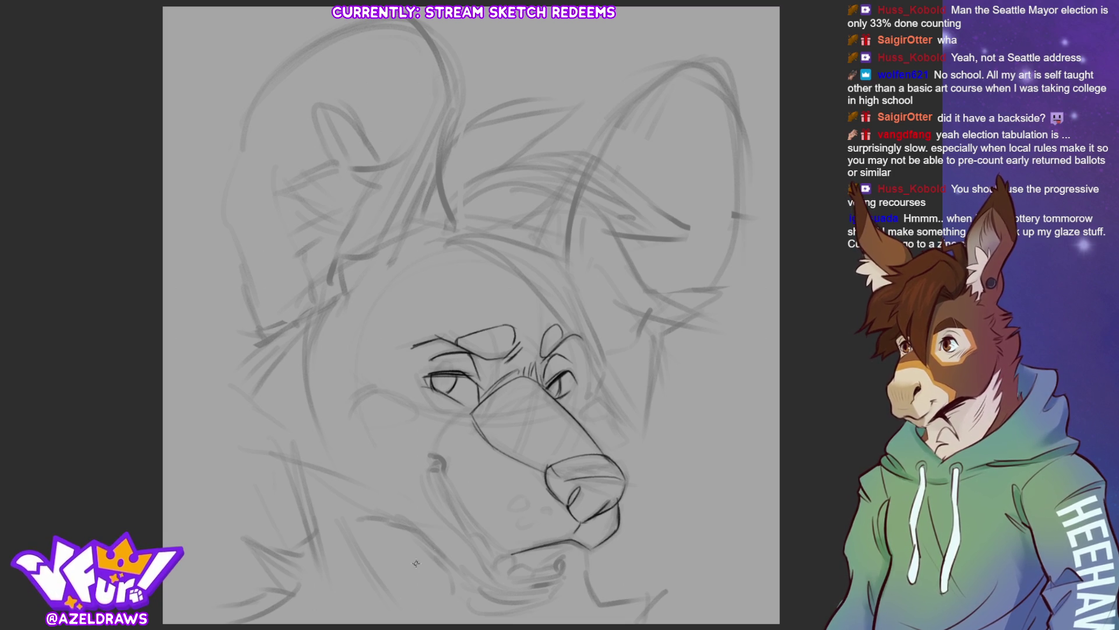
pyautogui.moveTo(458, 506); pyautogui.dragTo(515, 561)
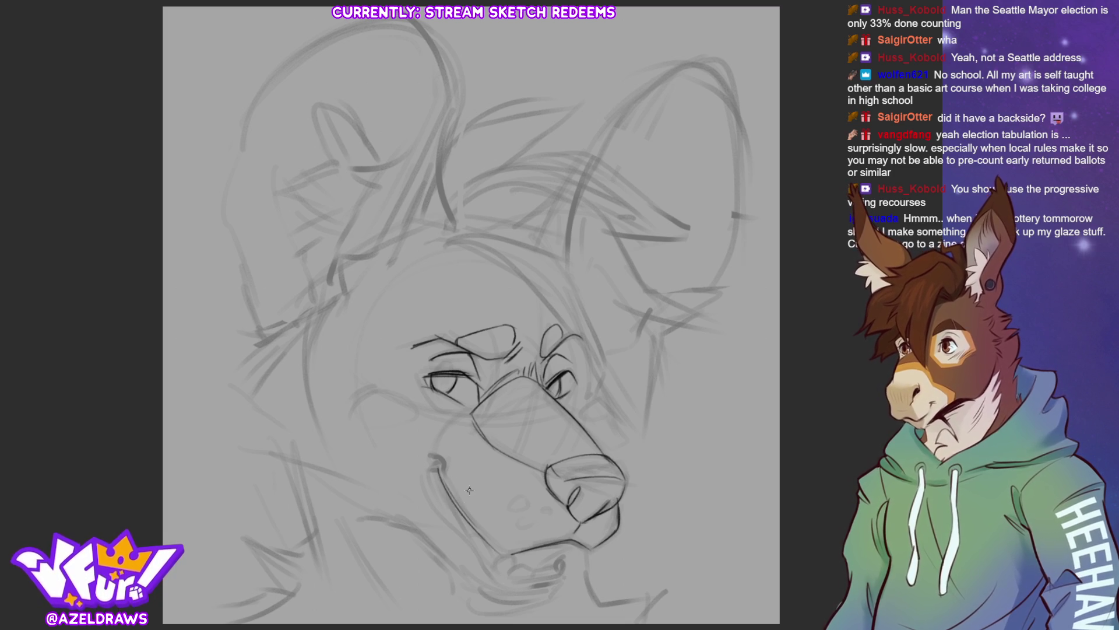
pyautogui.hotkey('ctrl', 'z')
pyautogui.moveTo(439, 469); pyautogui.dragTo(506, 550)
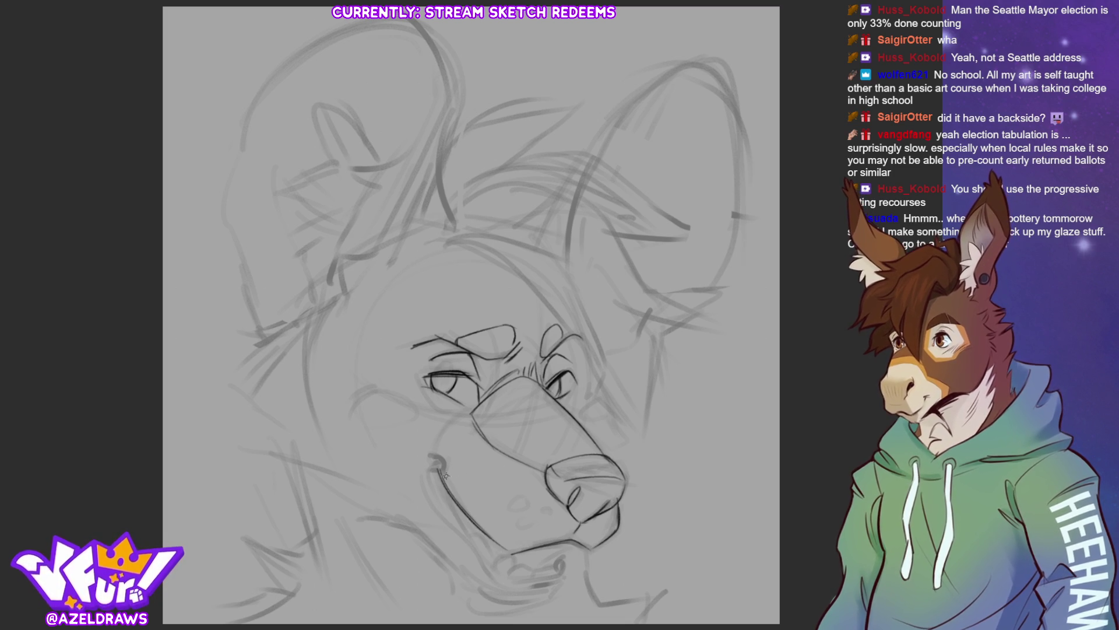
pyautogui.moveTo(443, 472)
pyautogui.mouseDown()
pyautogui.moveTo(429, 462)
pyautogui.moveTo(438, 468)
pyautogui.mouseUp()
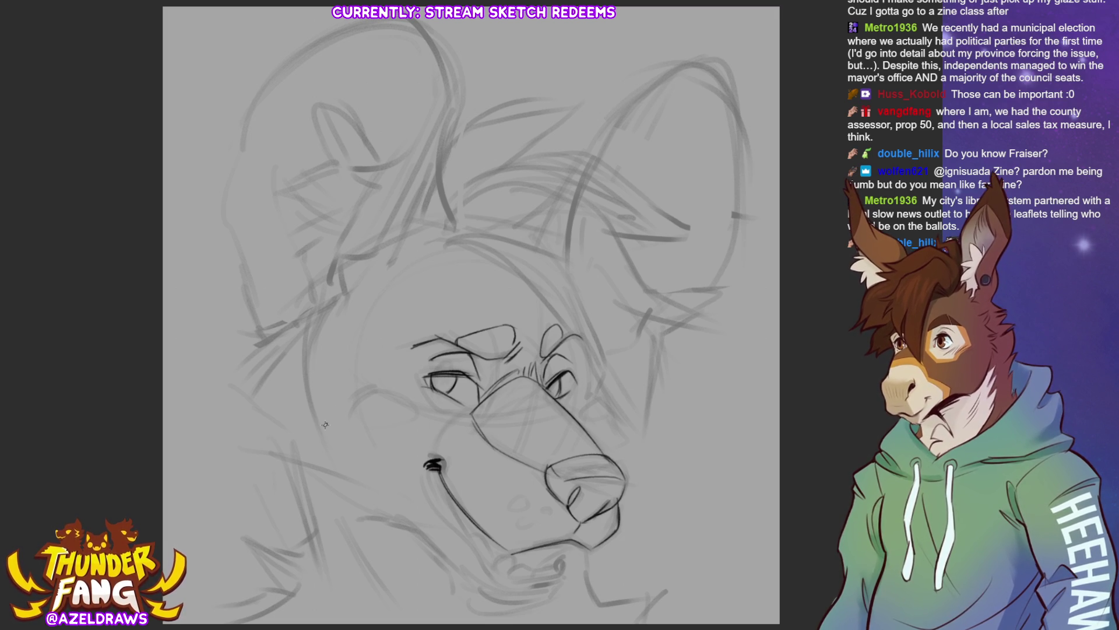
# Step: Add oval guides on both sides of the muzzle and stroke the right ear base down the face
pyautogui.moveTo(353, 411); pyautogui.dragTo(352, 417)
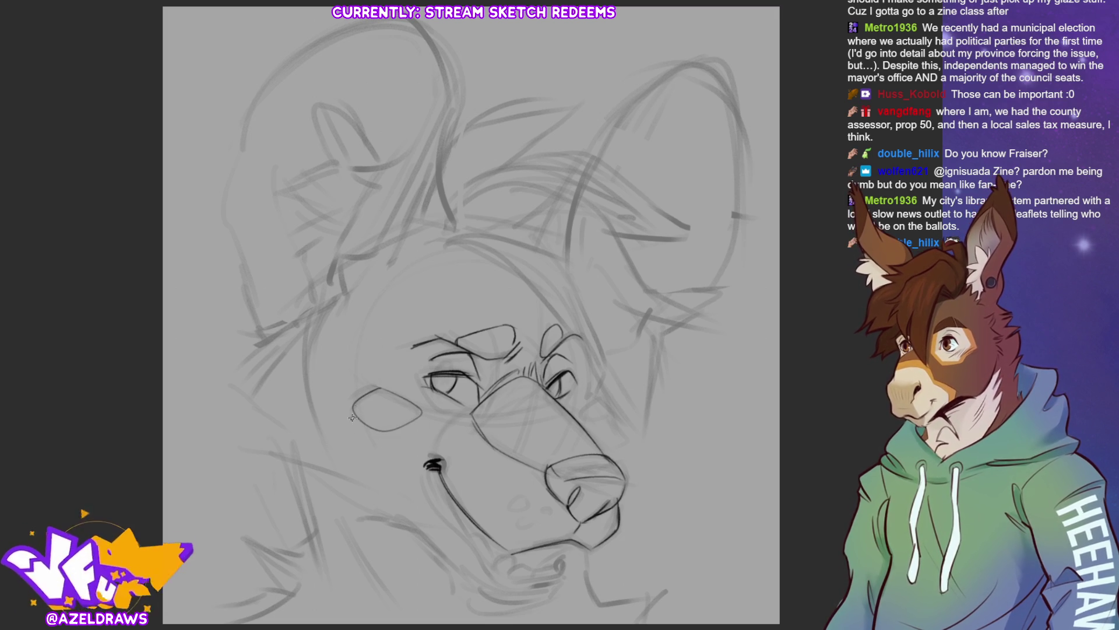
pyautogui.moveTo(579, 408)
pyautogui.mouseDown()
pyautogui.moveTo(605, 395)
pyautogui.moveTo(577, 418)
pyautogui.mouseUp()
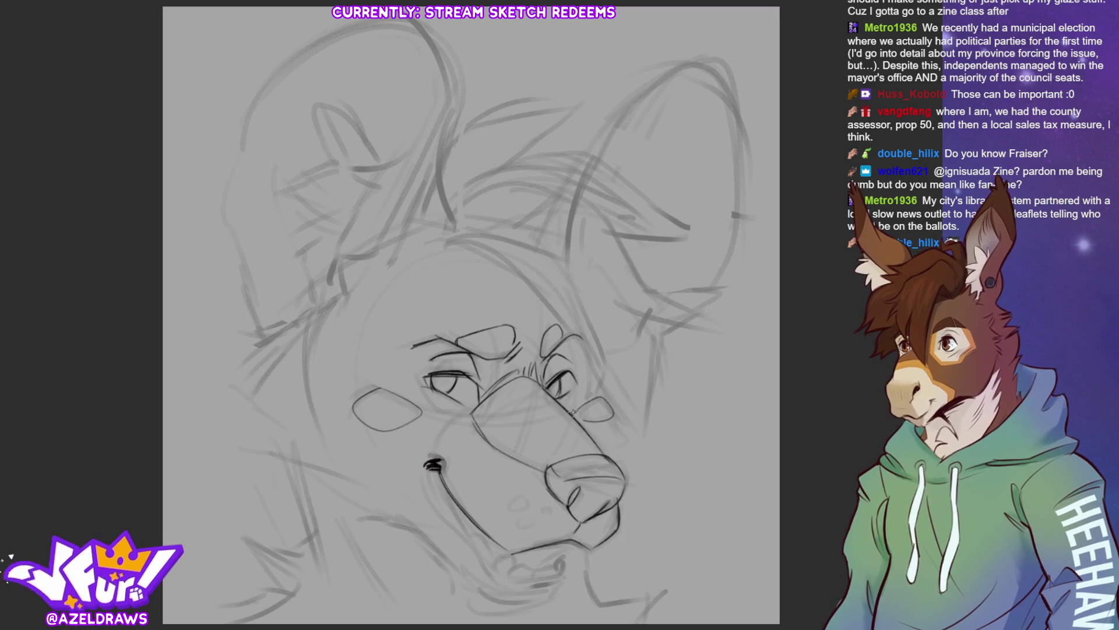
pyautogui.moveTo(484, 184)
pyautogui.mouseDown()
pyautogui.moveTo(441, 240)
pyautogui.moveTo(461, 207)
pyautogui.moveTo(608, 229)
pyautogui.moveTo(662, 306)
pyautogui.moveTo(726, 292)
pyautogui.moveTo(666, 330)
pyautogui.moveTo(700, 338)
pyautogui.mouseUp()
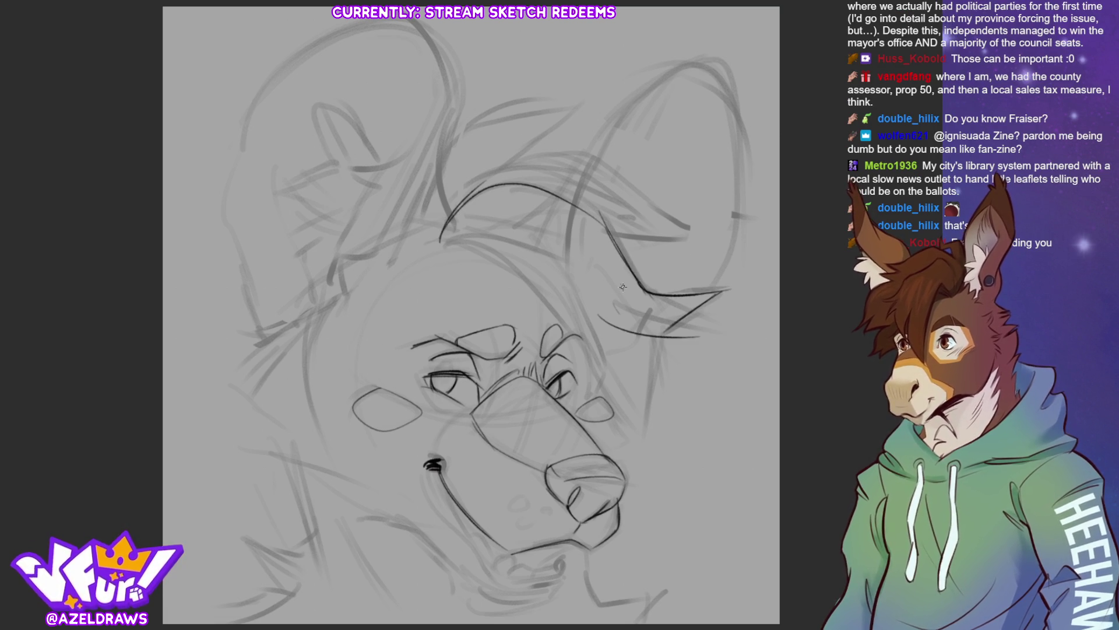
pyautogui.moveTo(622, 285)
pyautogui.mouseDown()
pyautogui.moveTo(663, 330)
pyautogui.moveTo(717, 343)
pyautogui.moveTo(645, 434)
pyautogui.mouseUp()
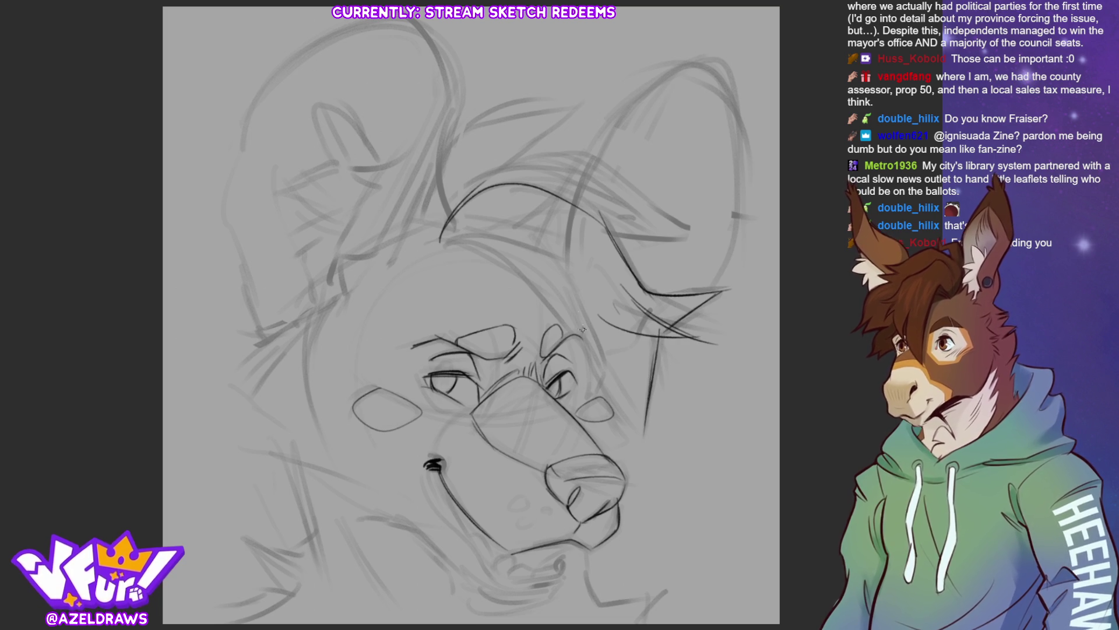
pyautogui.moveTo(440, 242)
pyautogui.mouseDown()
pyautogui.moveTo(481, 245)
pyautogui.moveTo(604, 377)
pyautogui.mouseUp()
# Step: Build up dark strokes along the forehead, the head-top curve and the side of the face
pyautogui.moveTo(517, 285); pyautogui.dragTo(608, 386)
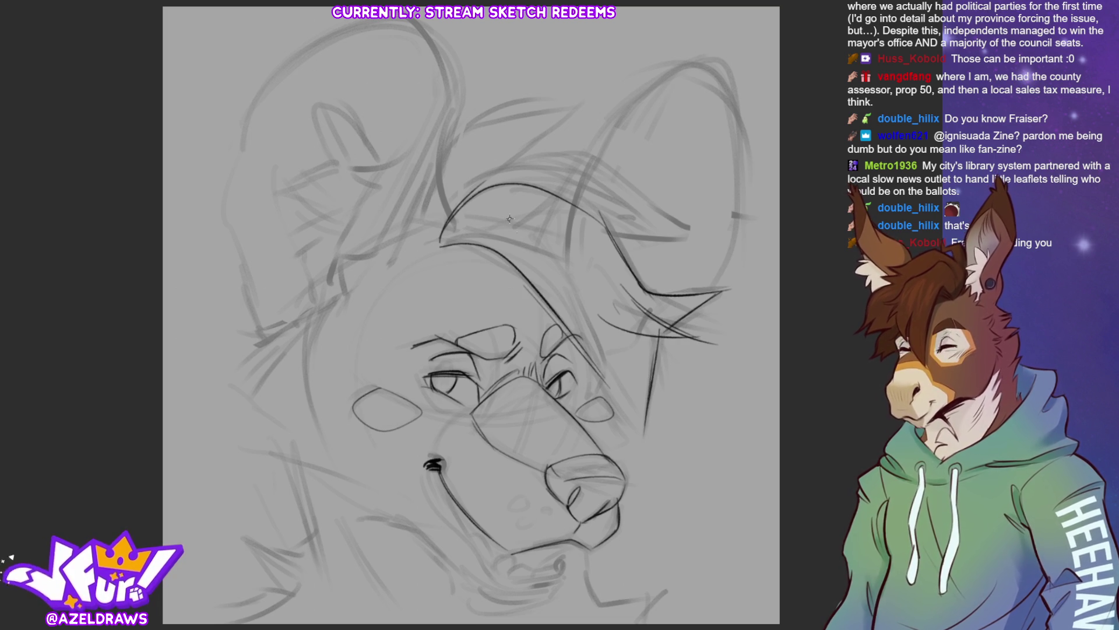
pyautogui.moveTo(443, 234)
pyautogui.mouseDown()
pyautogui.moveTo(543, 221)
pyautogui.moveTo(593, 250)
pyautogui.mouseUp()
pyautogui.moveTo(533, 234)
pyautogui.mouseDown()
pyautogui.moveTo(576, 263)
pyautogui.moveTo(608, 391)
pyautogui.mouseUp()
pyautogui.moveTo(586, 299); pyautogui.dragTo(614, 407)
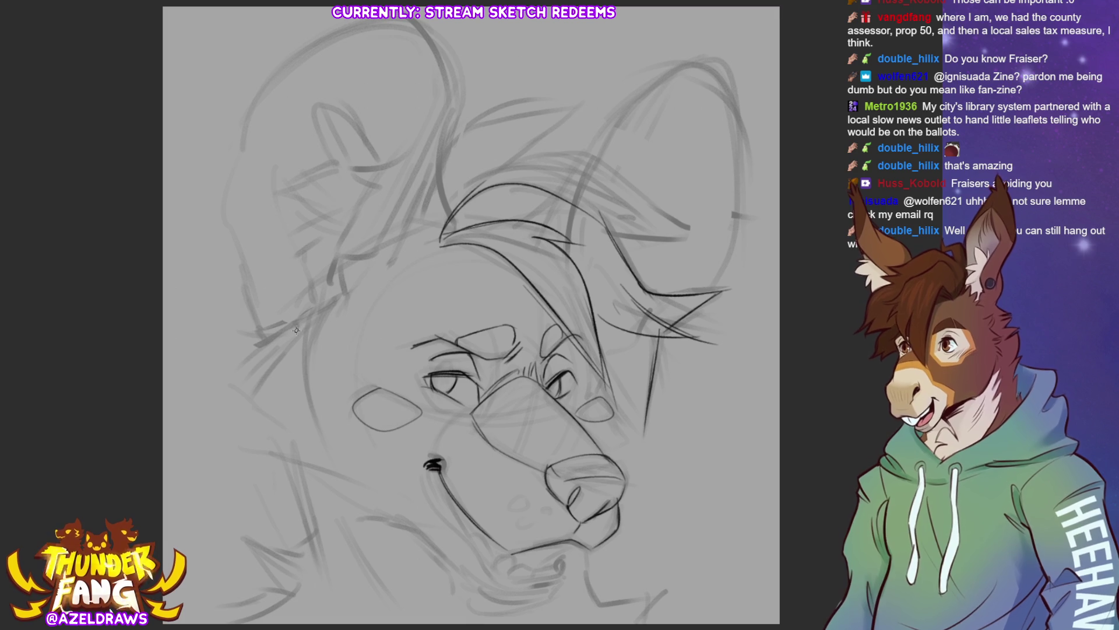
# Step: Sketch spiky fur down the left cheek, redoing one stroke, then add a long mouth line below the nose
pyautogui.moveTo(342, 298)
pyautogui.mouseDown()
pyautogui.moveTo(261, 322)
pyautogui.moveTo(279, 324)
pyautogui.moveTo(248, 357)
pyautogui.mouseUp()
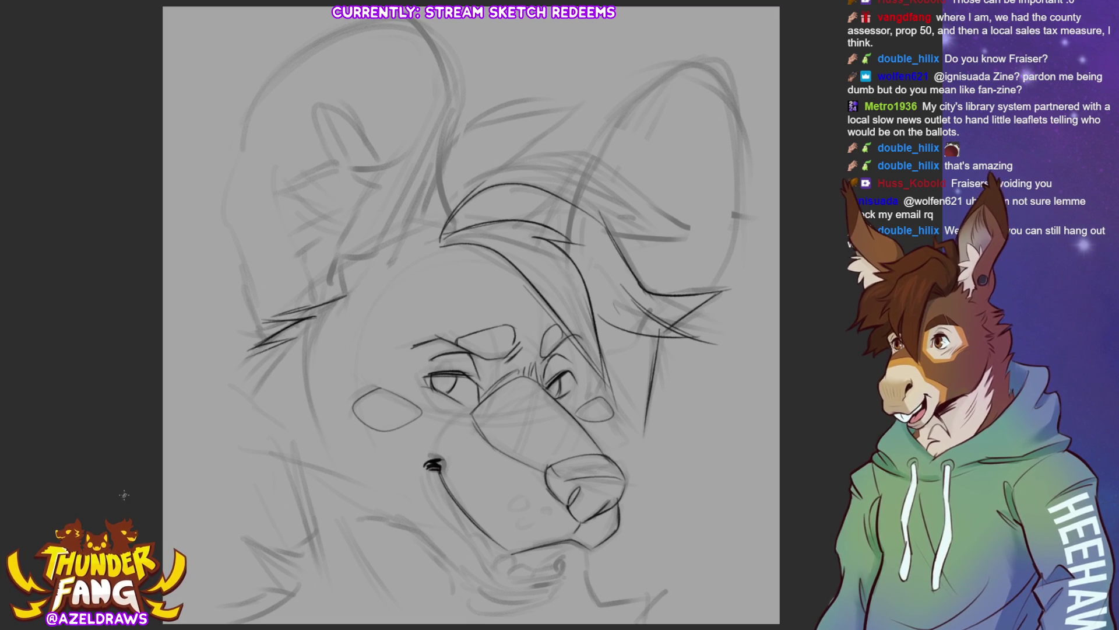
pyautogui.hotkey('ctrl', 'z')
pyautogui.hotkey('ctrl', 'z')
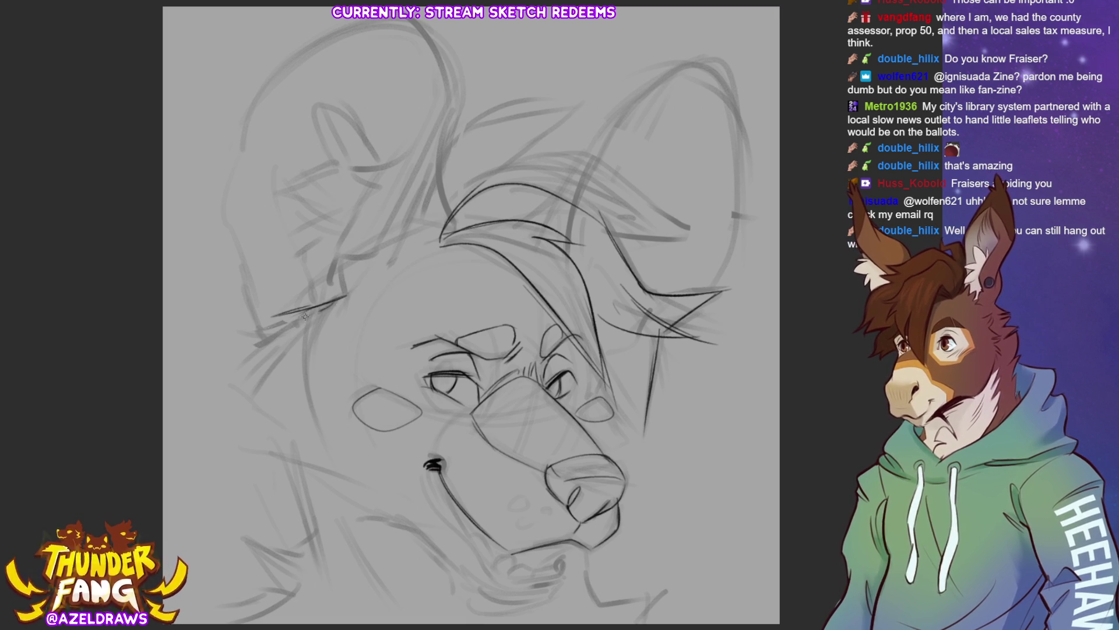
pyautogui.moveTo(320, 312)
pyautogui.mouseDown()
pyautogui.moveTo(252, 322)
pyautogui.moveTo(232, 375)
pyautogui.mouseUp()
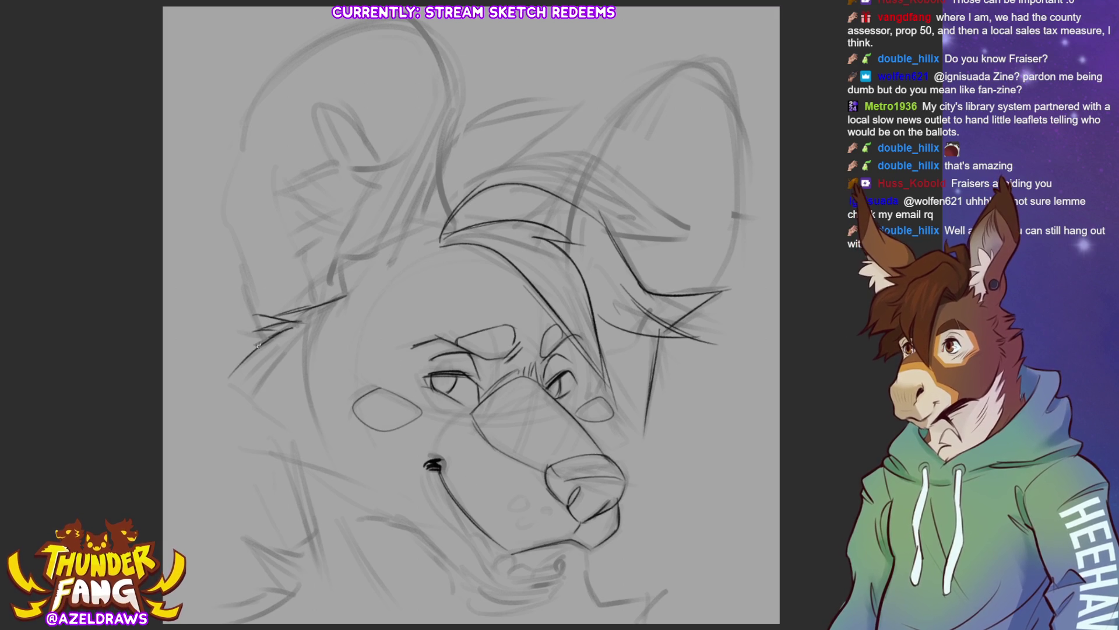
pyautogui.moveTo(274, 338)
pyautogui.mouseDown()
pyautogui.moveTo(226, 385)
pyautogui.moveTo(318, 453)
pyautogui.mouseUp()
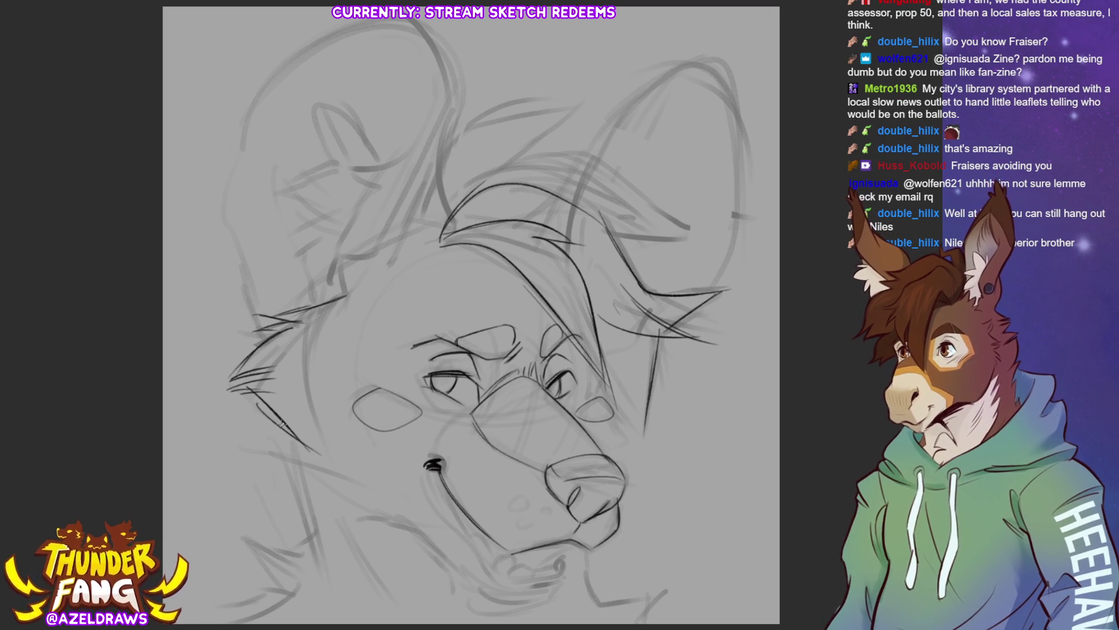
pyautogui.moveTo(261, 409)
pyautogui.mouseDown()
pyautogui.moveTo(350, 487)
pyautogui.moveTo(420, 527)
pyautogui.moveTo(480, 587)
pyautogui.mouseUp()
pyautogui.moveTo(438, 474)
pyautogui.mouseDown()
pyautogui.moveTo(466, 536)
pyautogui.moveTo(507, 572)
pyautogui.moveTo(567, 564)
pyautogui.moveTo(573, 544)
pyautogui.moveTo(620, 528)
pyautogui.mouseUp()
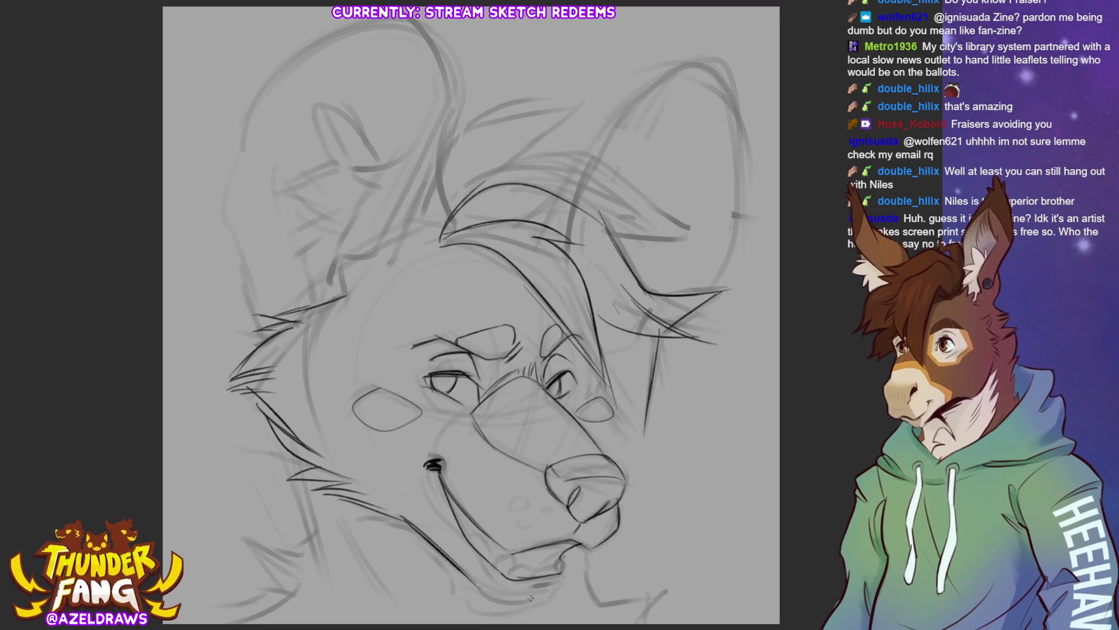
# Step: Darken the lower lip, chin edge, mouth line and lower teeth, undoing one stray stroke
pyautogui.moveTo(513, 551)
pyautogui.mouseDown()
pyautogui.moveTo(497, 567)
pyautogui.moveTo(567, 558)
pyautogui.moveTo(576, 571)
pyautogui.moveTo(564, 578)
pyautogui.mouseUp()
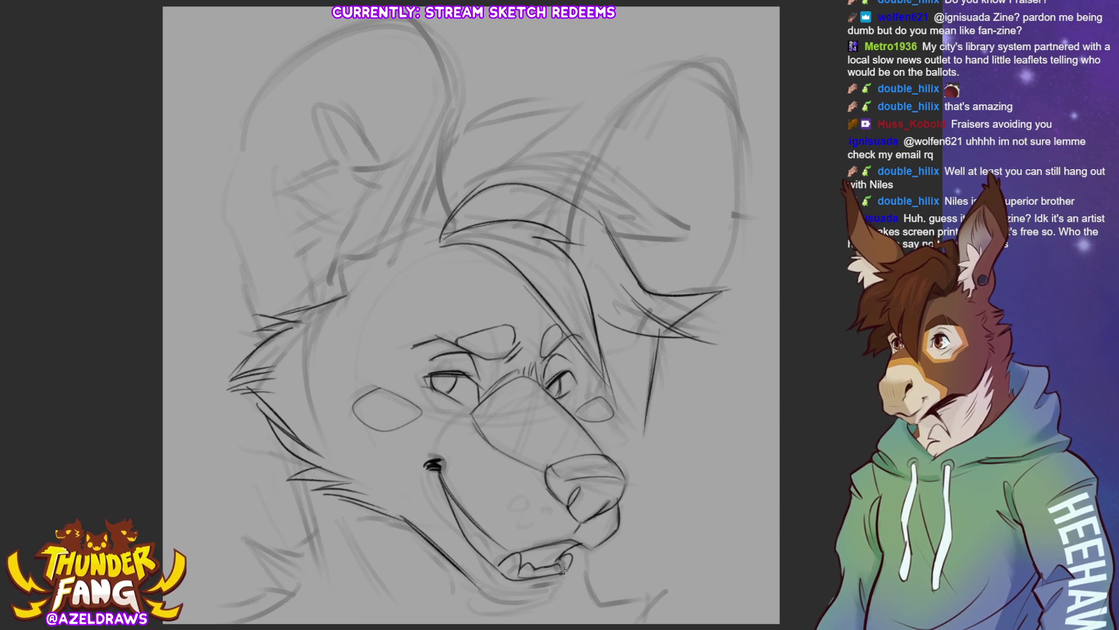
pyautogui.moveTo(477, 580)
pyautogui.mouseDown()
pyautogui.moveTo(486, 600)
pyautogui.moveTo(558, 593)
pyautogui.moveTo(514, 601)
pyautogui.moveTo(538, 598)
pyautogui.mouseUp()
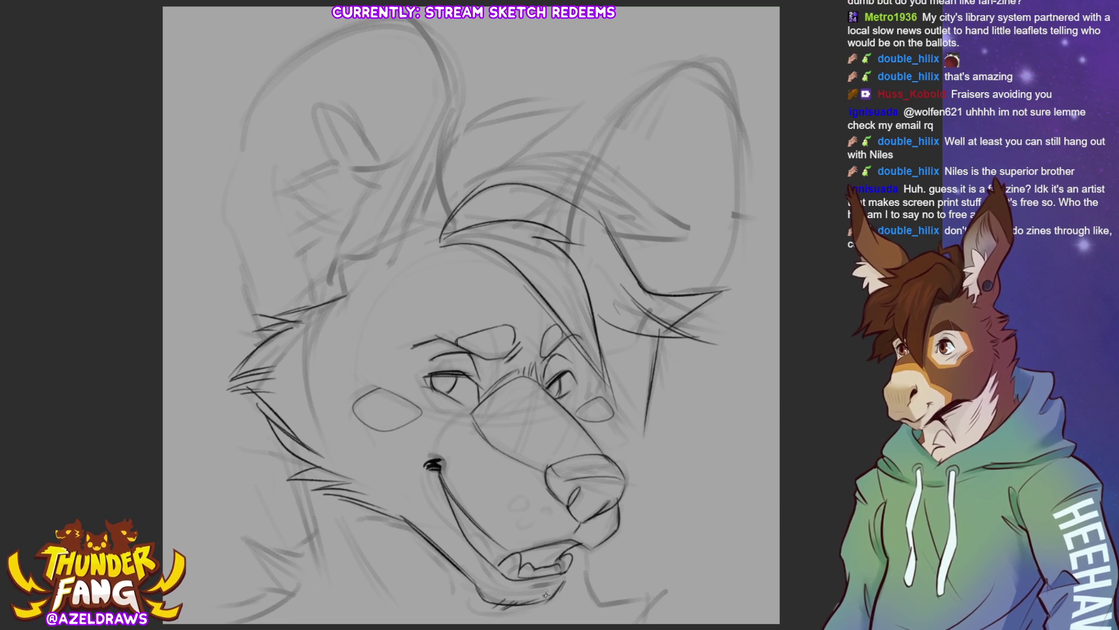
pyautogui.moveTo(433, 468)
pyautogui.mouseDown()
pyautogui.moveTo(460, 546)
pyautogui.moveTo(500, 588)
pyautogui.moveTo(556, 583)
pyautogui.mouseUp()
pyautogui.moveTo(556, 572); pyautogui.dragTo(568, 587)
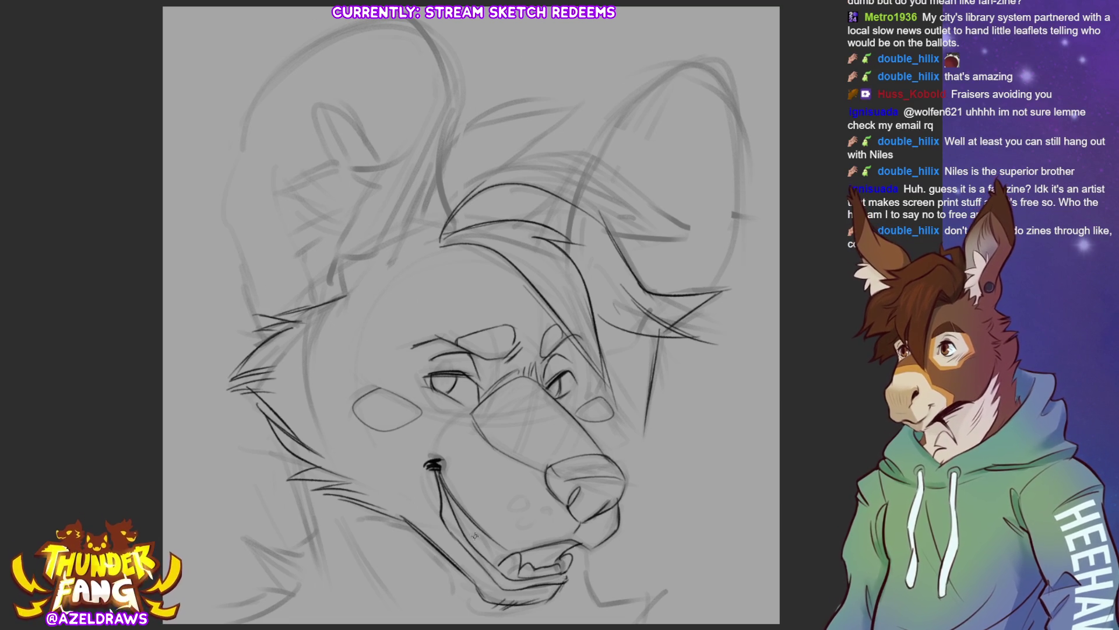
pyautogui.moveTo(483, 531)
pyautogui.mouseDown()
pyautogui.moveTo(502, 577)
pyautogui.moveTo(477, 530)
pyautogui.mouseUp()
pyautogui.hotkey('ctrl', 'z')
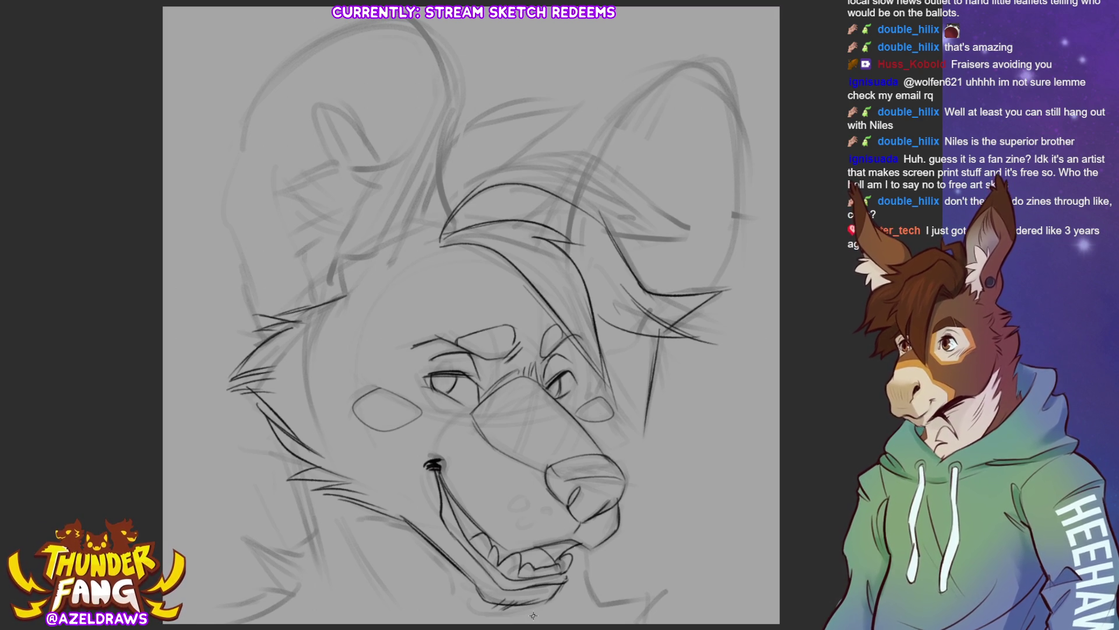
# Step: Draw the chin line under the jaw and long fur lines down the left cheek and lower neck
pyautogui.moveTo(504, 500)
pyautogui.mouseDown()
pyautogui.moveTo(550, 517)
pyautogui.moveTo(528, 525)
pyautogui.mouseUp()
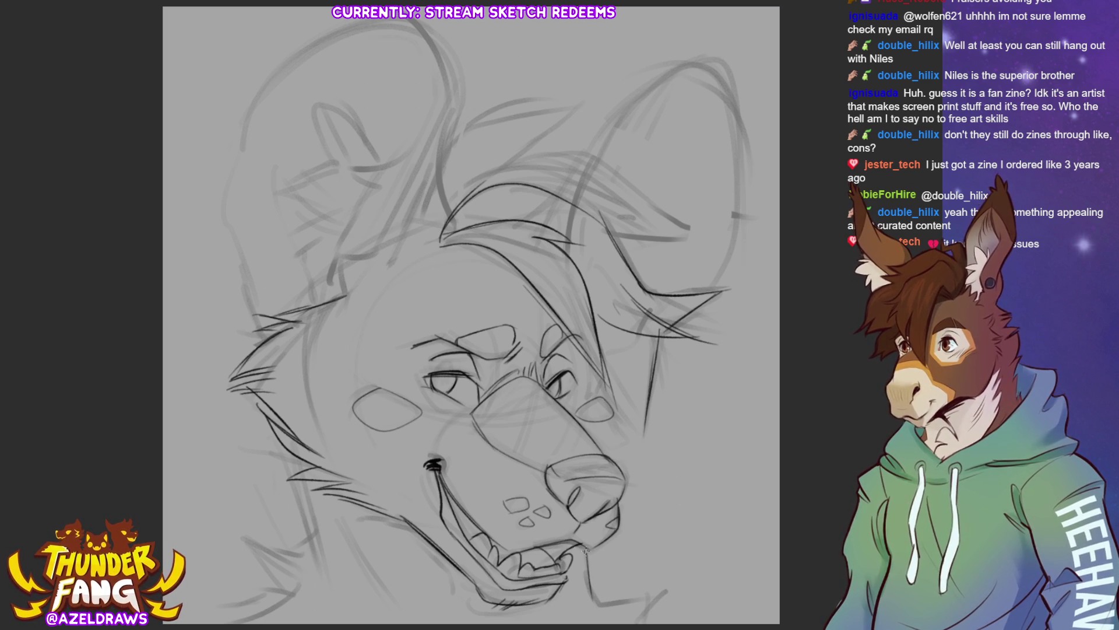
pyautogui.moveTo(584, 549)
pyautogui.mouseDown()
pyautogui.moveTo(623, 591)
pyautogui.moveTo(671, 591)
pyautogui.mouseUp()
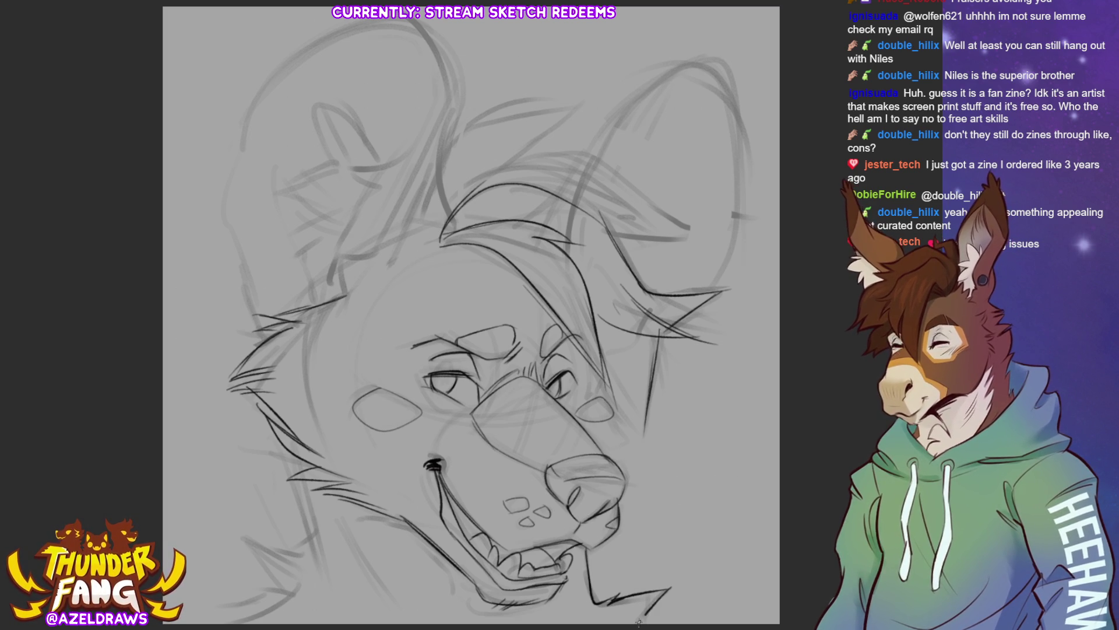
pyautogui.moveTo(286, 448)
pyautogui.mouseDown()
pyautogui.moveTo(311, 552)
pyautogui.moveTo(270, 558)
pyautogui.moveTo(256, 547)
pyautogui.moveTo(276, 587)
pyautogui.moveTo(233, 606)
pyautogui.moveTo(224, 623)
pyautogui.mouseUp()
pyautogui.moveTo(337, 507); pyautogui.dragTo(408, 619)
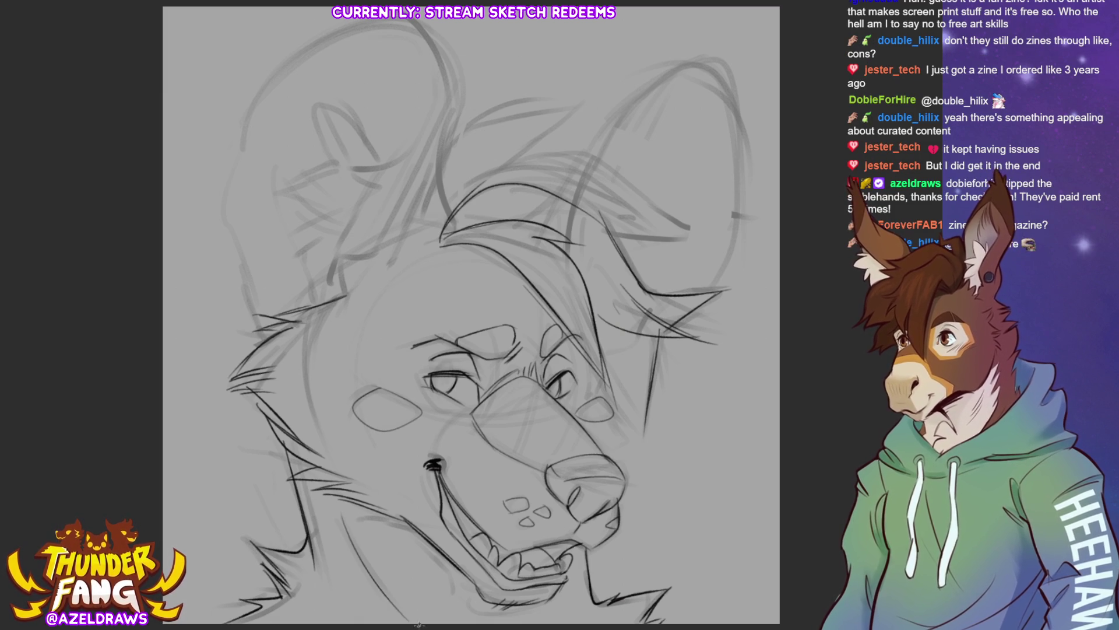
pyautogui.moveTo(355, 534); pyautogui.dragTo(411, 612)
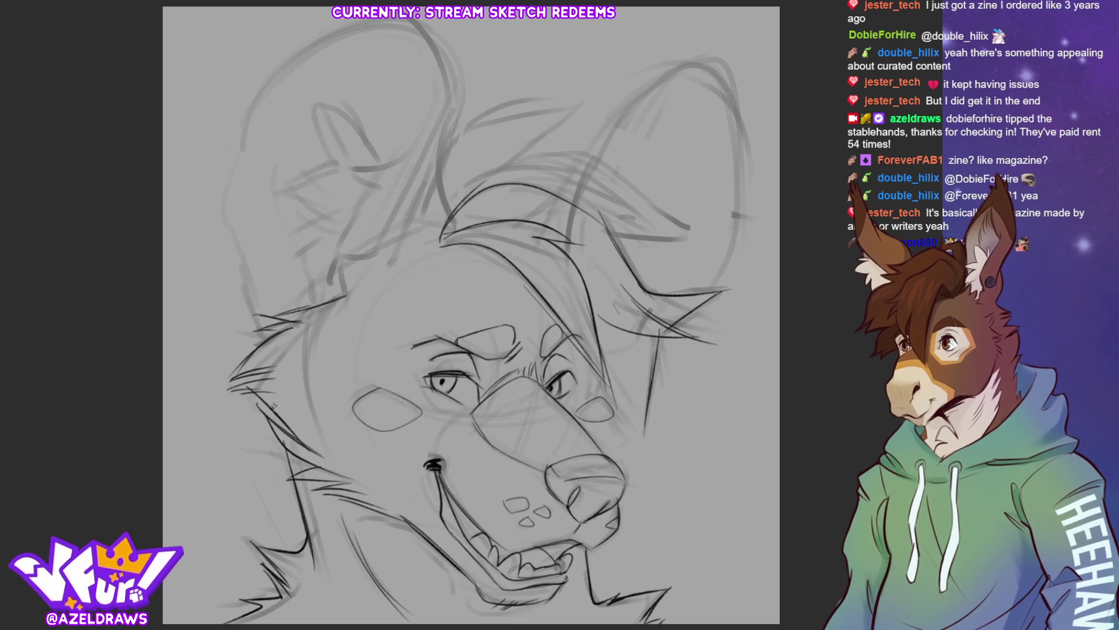
# Step: Ink the muzzle side, left cheek fur, left ear's outer edge and the outline across the head top
pyautogui.moveTo(607, 369)
pyautogui.mouseDown()
pyautogui.moveTo(598, 395)
pyautogui.moveTo(639, 453)
pyautogui.moveTo(618, 457)
pyautogui.mouseUp()
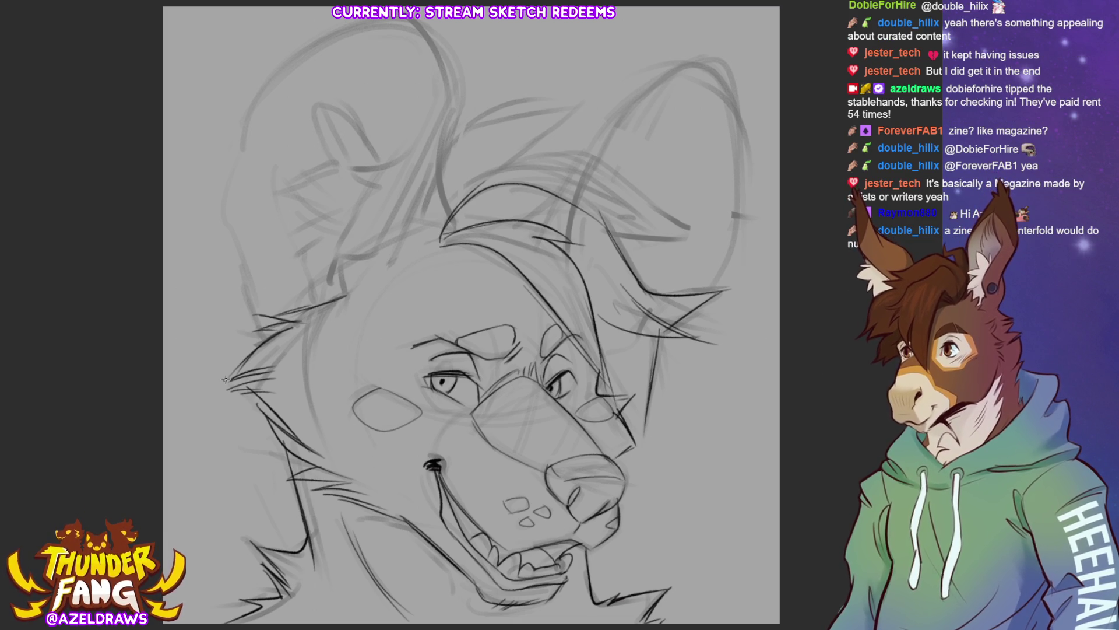
pyautogui.moveTo(225, 378); pyautogui.dragTo(265, 404)
pyautogui.moveTo(244, 141)
pyautogui.mouseDown()
pyautogui.moveTo(233, 229)
pyautogui.moveTo(246, 278)
pyautogui.moveTo(285, 338)
pyautogui.mouseUp()
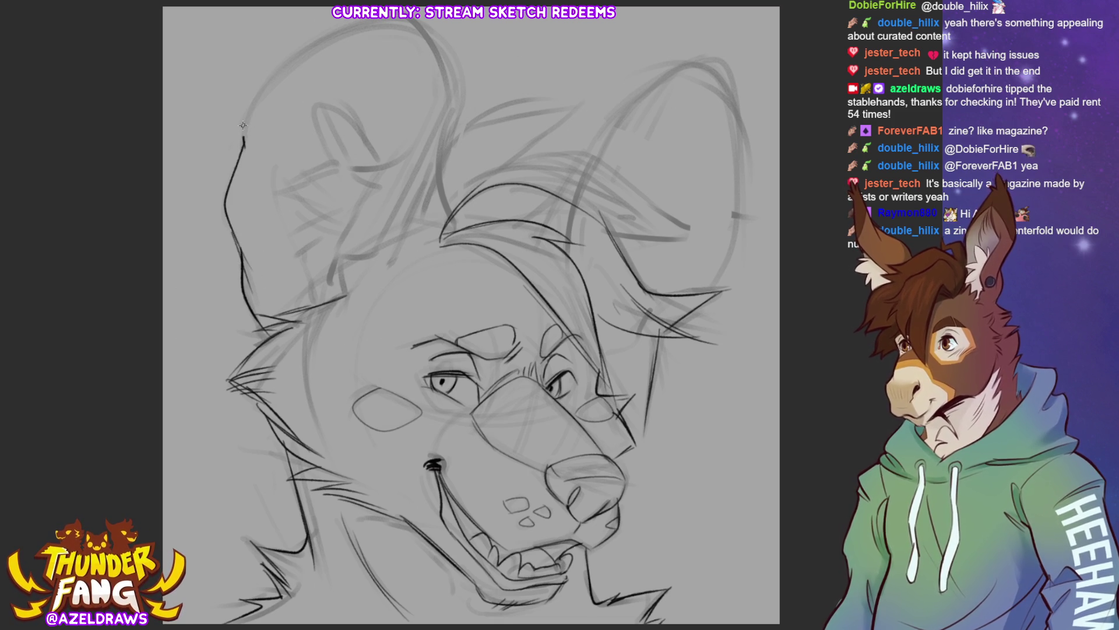
pyautogui.moveTo(243, 125)
pyautogui.mouseDown()
pyautogui.moveTo(368, 21)
pyautogui.moveTo(450, 52)
pyautogui.mouseUp()
pyautogui.moveTo(411, 19)
pyautogui.mouseDown()
pyautogui.moveTo(455, 68)
pyautogui.moveTo(439, 197)
pyautogui.mouseUp()
pyautogui.moveTo(446, 144)
pyautogui.mouseDown()
pyautogui.moveTo(442, 226)
pyautogui.moveTo(454, 229)
pyautogui.moveTo(492, 112)
pyautogui.moveTo(581, 103)
pyautogui.moveTo(496, 179)
pyautogui.mouseUp()
# Step: Ink the arc into the right ear and its top and outer edge, redoing one overlong stroke
pyautogui.moveTo(545, 148); pyautogui.dragTo(699, 229)
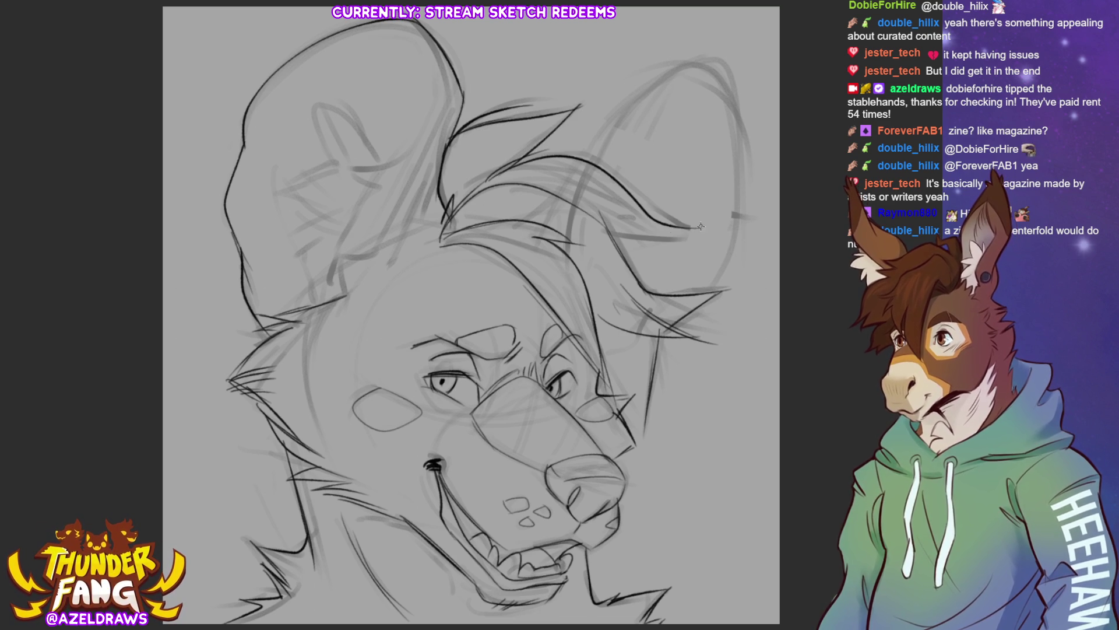
pyautogui.moveTo(611, 232)
pyautogui.mouseDown()
pyautogui.moveTo(698, 229)
pyautogui.moveTo(680, 232)
pyautogui.mouseUp()
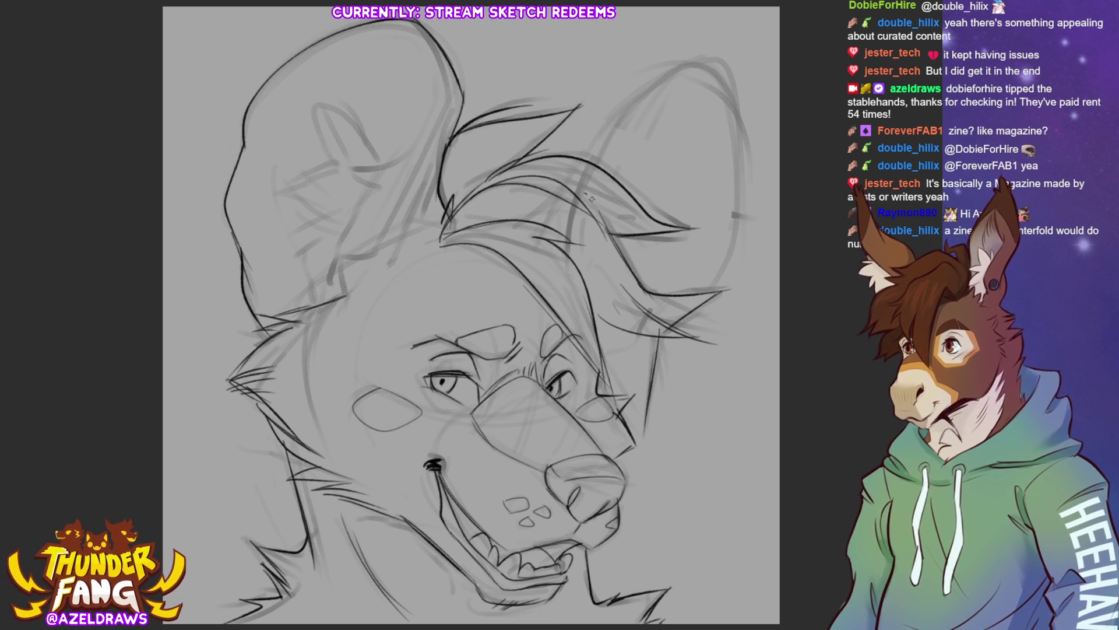
pyautogui.moveTo(592, 200); pyautogui.dragTo(621, 280)
pyautogui.moveTo(583, 158); pyautogui.dragTo(744, 185)
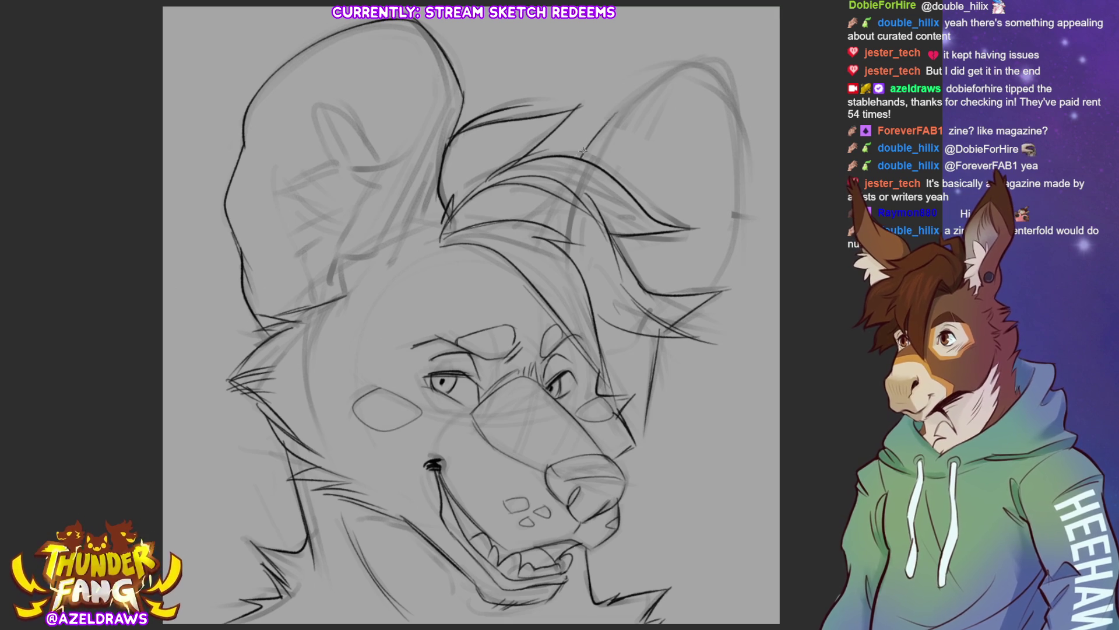
pyautogui.moveTo(742, 132)
pyautogui.mouseDown()
pyautogui.moveTo(741, 213)
pyautogui.moveTo(713, 290)
pyautogui.mouseUp()
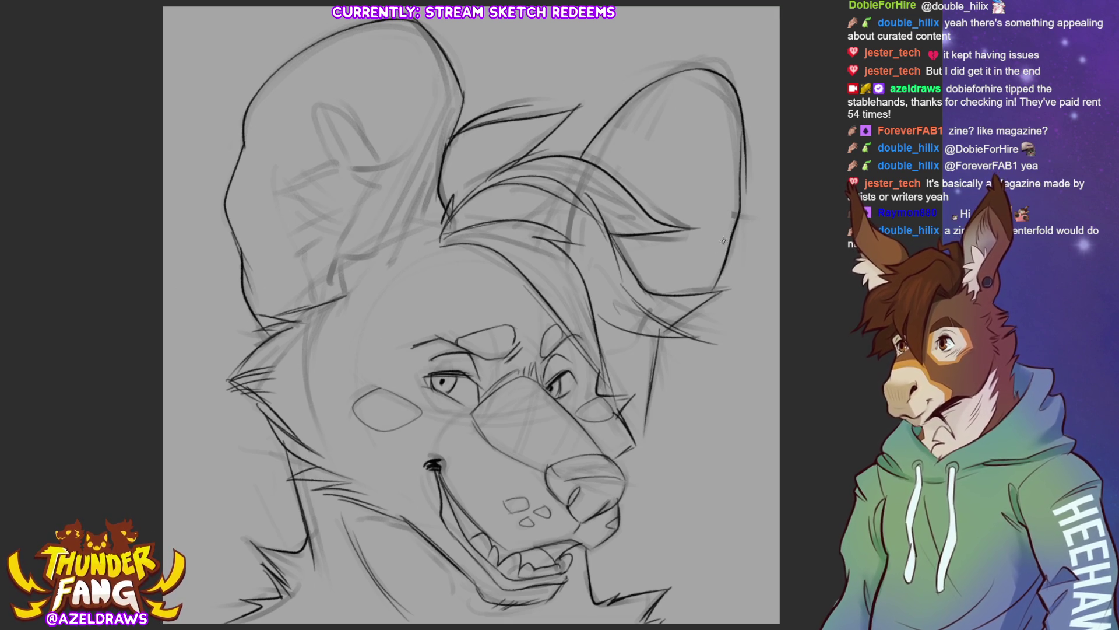
pyautogui.hotkey('ctrl', 'z')
pyautogui.moveTo(744, 136); pyautogui.dragTo(737, 226)
pyautogui.moveTo(745, 166)
pyautogui.mouseDown()
pyautogui.moveTo(733, 245)
pyautogui.moveTo(699, 299)
pyautogui.mouseUp()
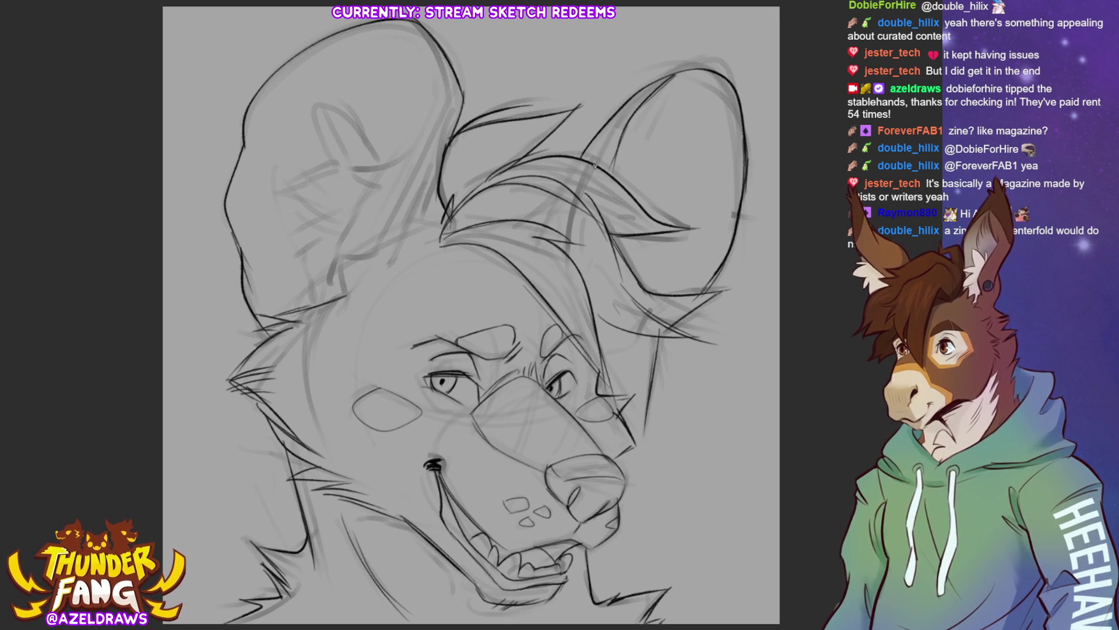
# Step: Ink the full inner edge of the left ear down to its base
pyautogui.moveTo(429, 57)
pyautogui.mouseDown()
pyautogui.moveTo(444, 118)
pyautogui.moveTo(427, 161)
pyautogui.mouseUp()
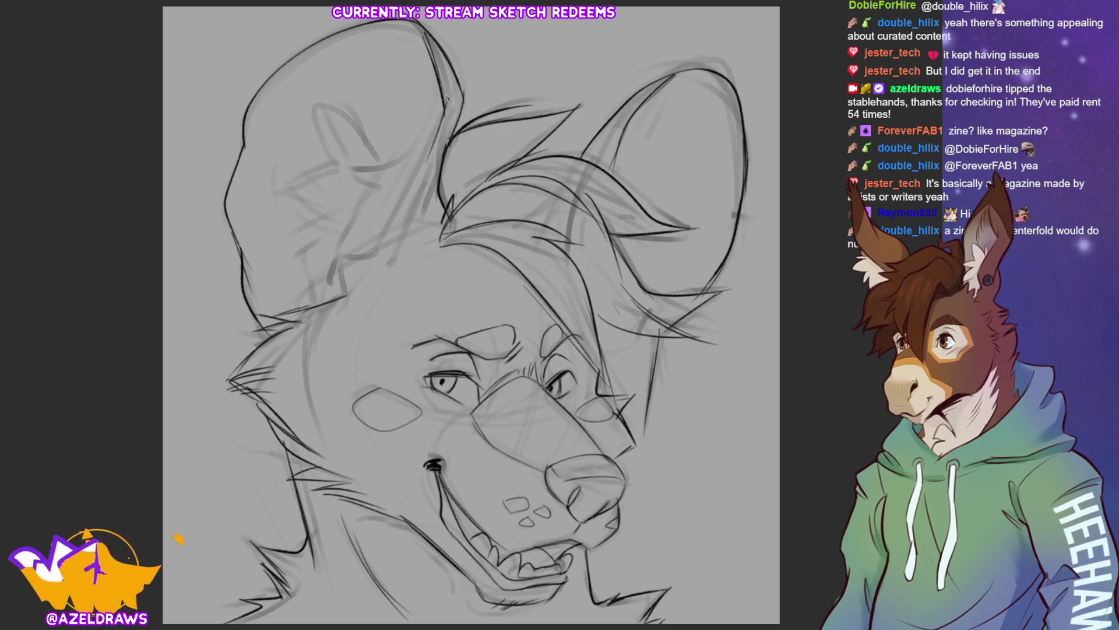
pyautogui.moveTo(451, 101); pyautogui.dragTo(380, 240)
pyautogui.moveTo(401, 194); pyautogui.dragTo(362, 303)
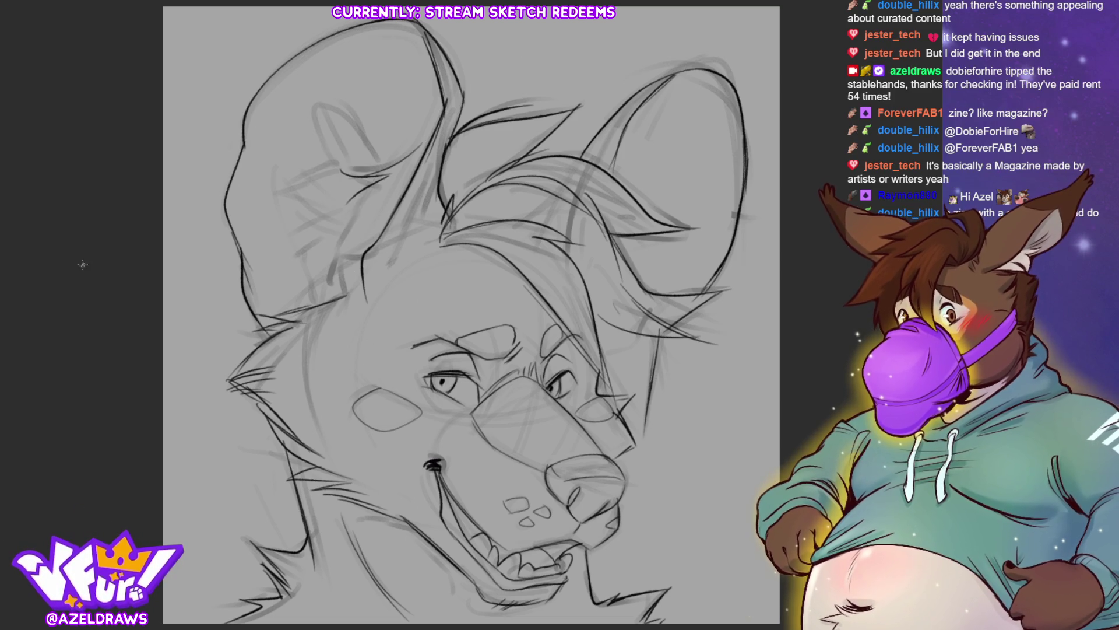
# Step: Ink fur tufts inside both ears and along the left ear's lower edge
pyautogui.moveTo(381, 163)
pyautogui.mouseDown()
pyautogui.moveTo(307, 114)
pyautogui.moveTo(344, 170)
pyautogui.moveTo(275, 203)
pyautogui.moveTo(298, 266)
pyautogui.mouseUp()
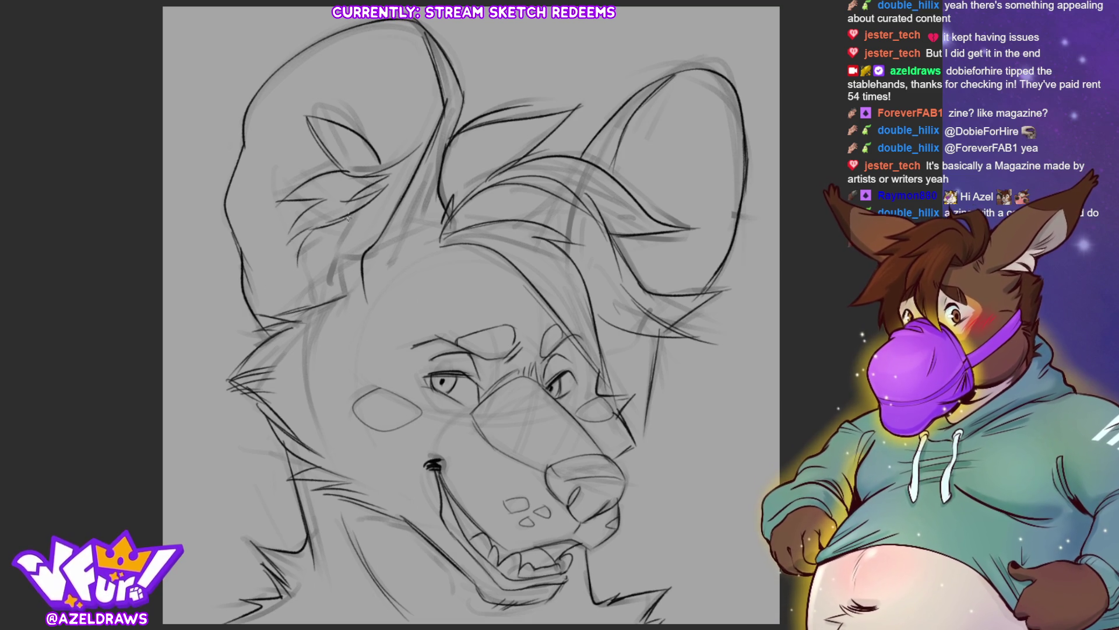
pyautogui.moveTo(357, 86)
pyautogui.mouseDown()
pyautogui.moveTo(350, 133)
pyautogui.moveTo(362, 141)
pyautogui.mouseUp()
pyautogui.moveTo(382, 69); pyautogui.dragTo(377, 140)
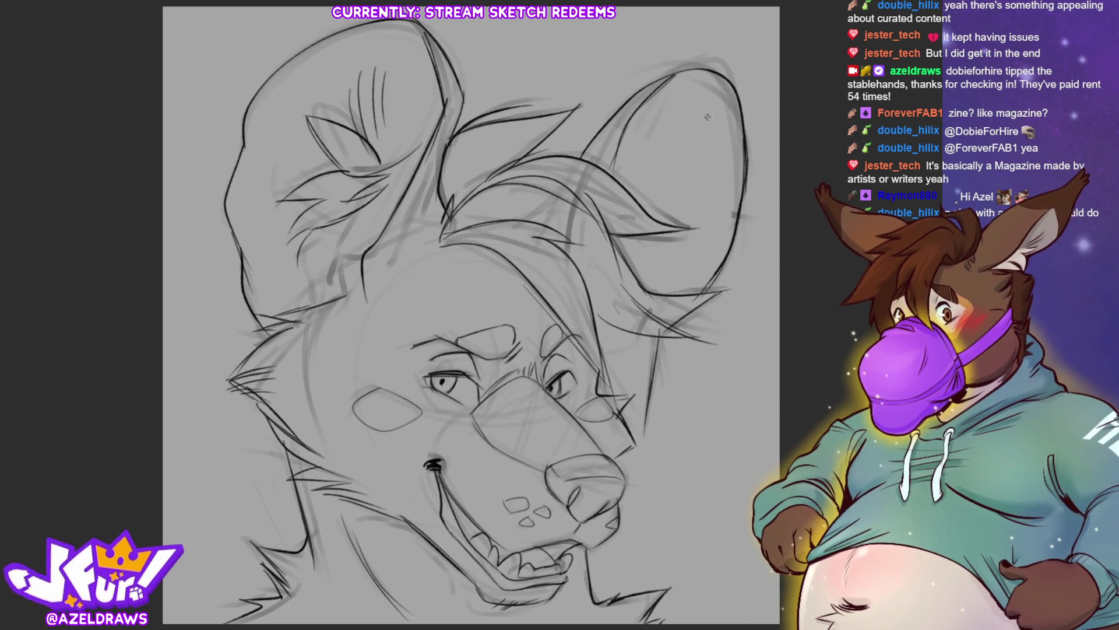
pyautogui.moveTo(707, 116)
pyautogui.mouseDown()
pyautogui.moveTo(672, 179)
pyautogui.moveTo(652, 256)
pyautogui.mouseUp()
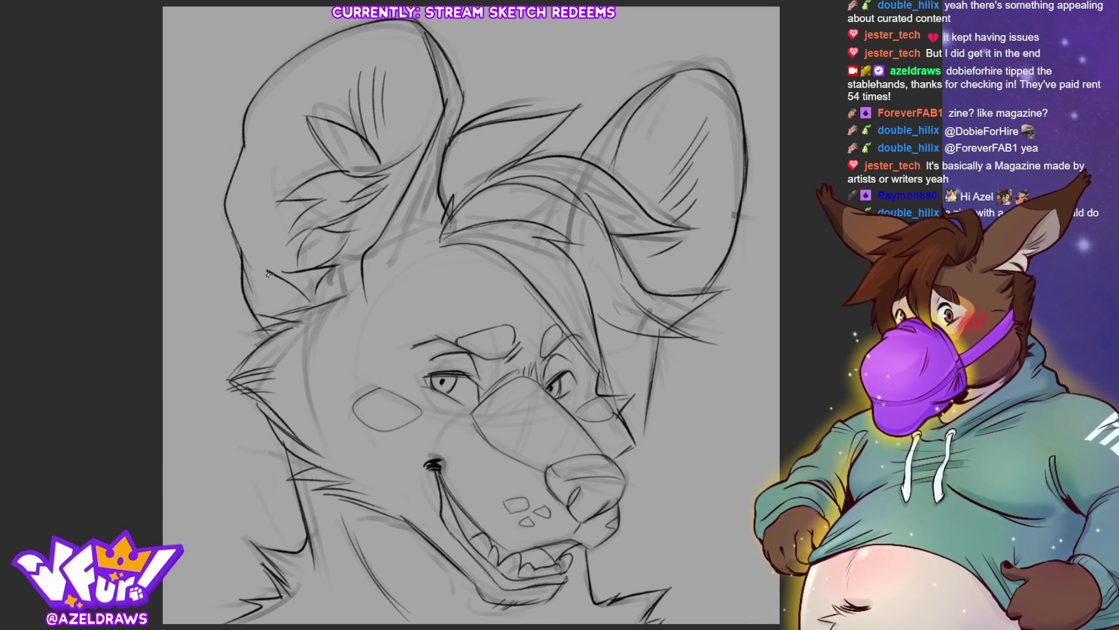
pyautogui.moveTo(267, 273); pyautogui.dragTo(291, 308)
pyautogui.moveTo(259, 192); pyautogui.dragTo(254, 224)
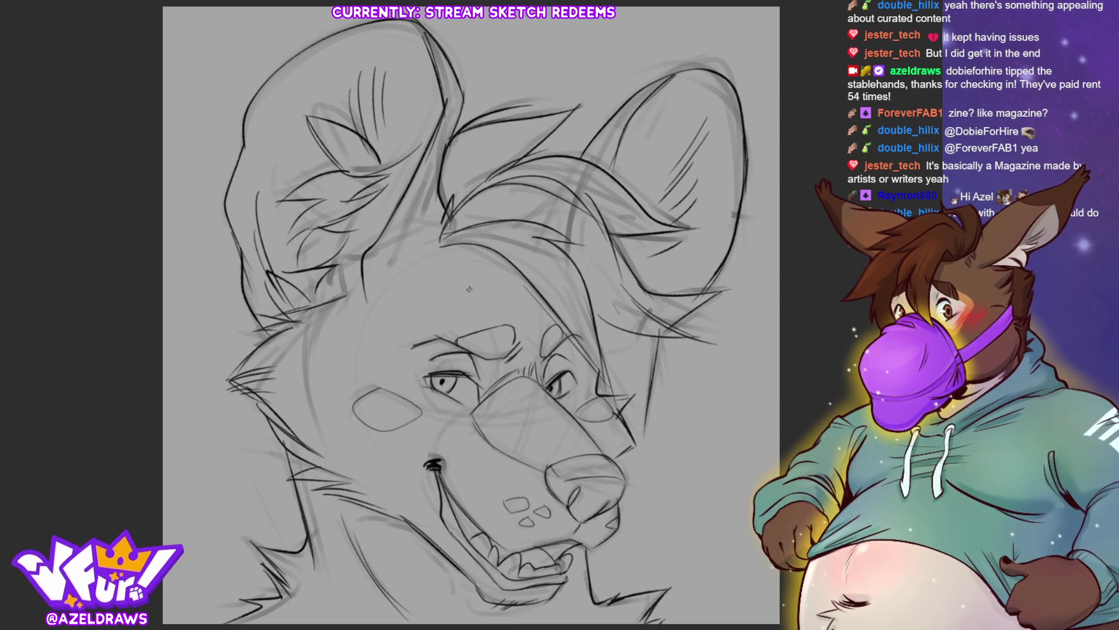
# Step: Add inked fur strokes on the forehead and cheek and ink the left side of the muzzle
pyautogui.moveTo(437, 246)
pyautogui.mouseDown()
pyautogui.moveTo(503, 333)
pyautogui.moveTo(557, 340)
pyautogui.moveTo(494, 378)
pyautogui.mouseUp()
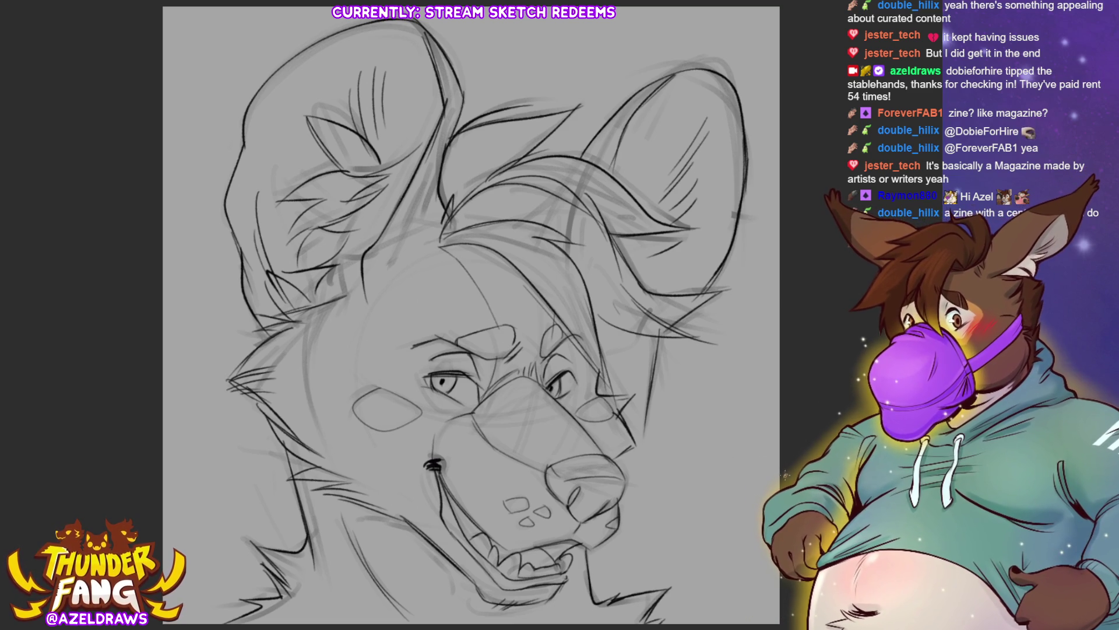
pyautogui.moveTo(468, 413)
pyautogui.mouseDown()
pyautogui.moveTo(432, 432)
pyautogui.moveTo(430, 456)
pyautogui.mouseUp()
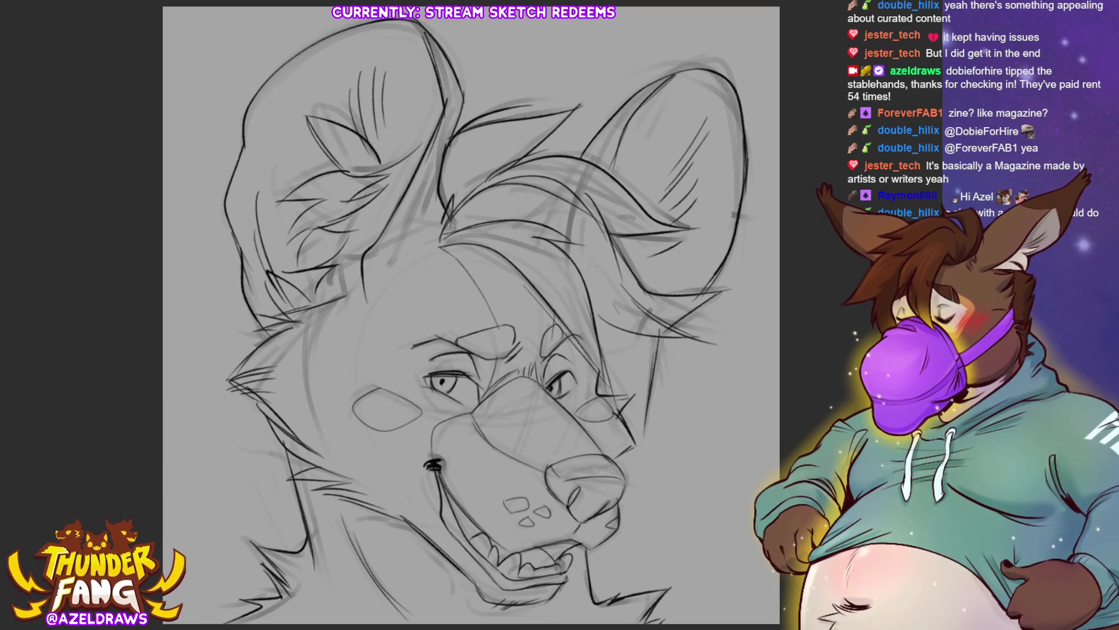
pyautogui.moveTo(359, 295)
pyautogui.mouseDown()
pyautogui.moveTo(410, 280)
pyautogui.moveTo(452, 228)
pyautogui.mouseUp()
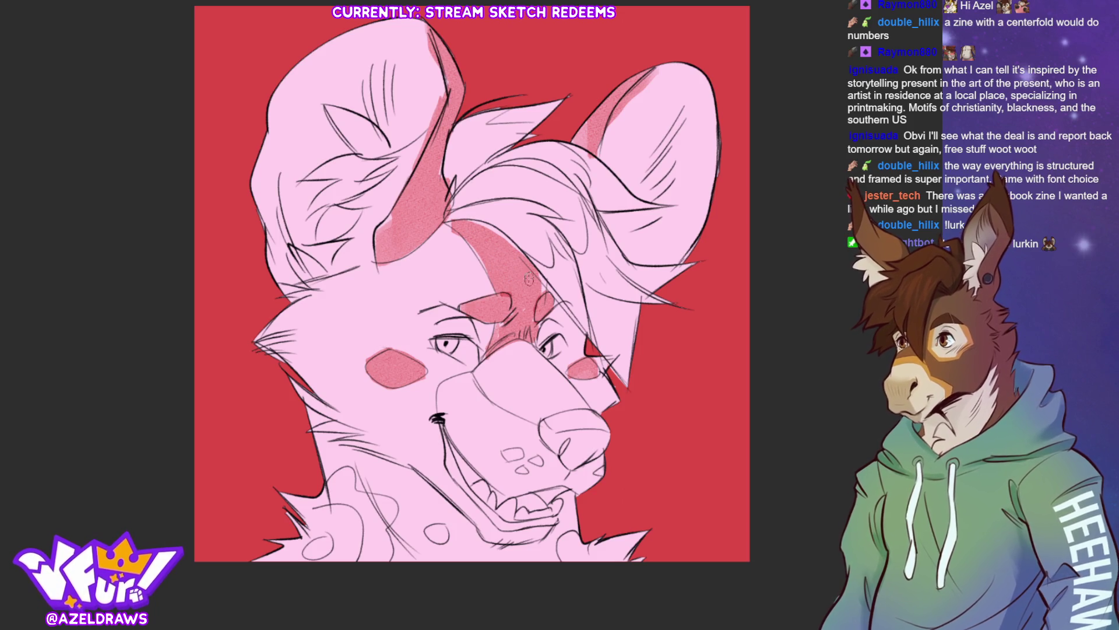
# Step: Darken the red forehead stripe and shade the muzzle, mouth and nose bridge red
pyautogui.moveTo(450, 221); pyautogui.dragTo(483, 265)
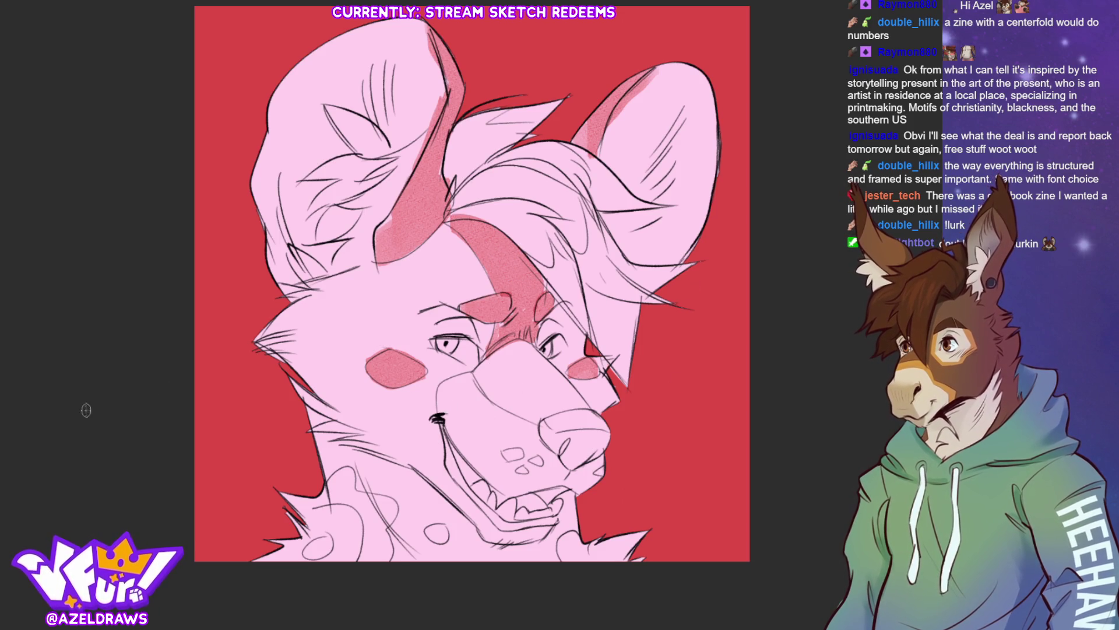
pyautogui.moveTo(437, 422)
pyautogui.mouseDown()
pyautogui.moveTo(477, 398)
pyautogui.moveTo(445, 408)
pyautogui.moveTo(507, 477)
pyautogui.mouseUp()
pyautogui.moveTo(472, 438)
pyautogui.mouseDown()
pyautogui.moveTo(486, 473)
pyautogui.moveTo(560, 477)
pyautogui.moveTo(599, 459)
pyautogui.moveTo(499, 455)
pyautogui.mouseUp()
pyautogui.moveTo(568, 438)
pyautogui.mouseDown()
pyautogui.moveTo(489, 420)
pyautogui.moveTo(503, 381)
pyautogui.moveTo(490, 376)
pyautogui.moveTo(525, 359)
pyautogui.moveTo(599, 448)
pyautogui.moveTo(524, 386)
pyautogui.mouseUp()
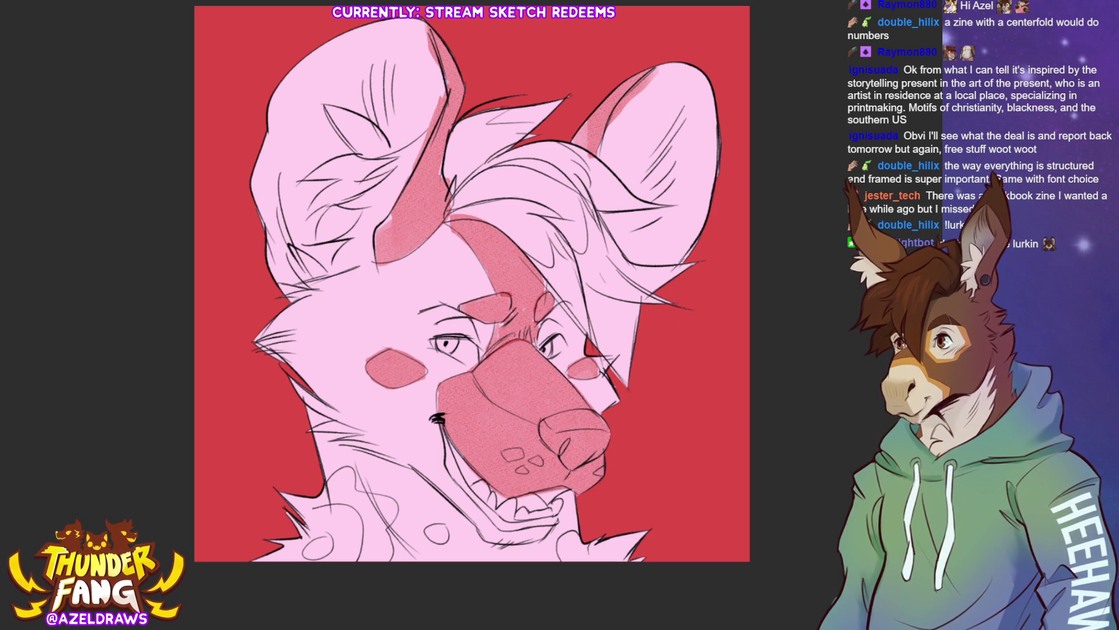
# Step: Shade the lower lip red, fill the neck spots and strokes, and deepen the red nose tip
pyautogui.moveTo(424, 474)
pyautogui.mouseDown()
pyautogui.moveTo(466, 495)
pyautogui.moveTo(494, 536)
pyautogui.moveTo(556, 529)
pyautogui.mouseUp()
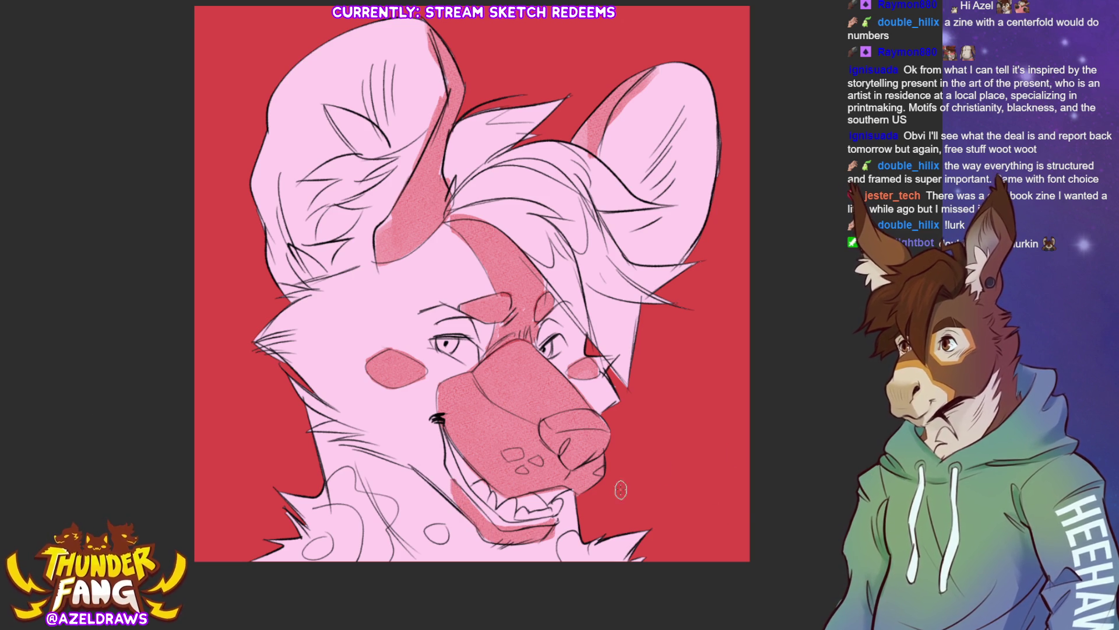
pyautogui.moveTo(328, 538); pyautogui.dragTo(310, 554)
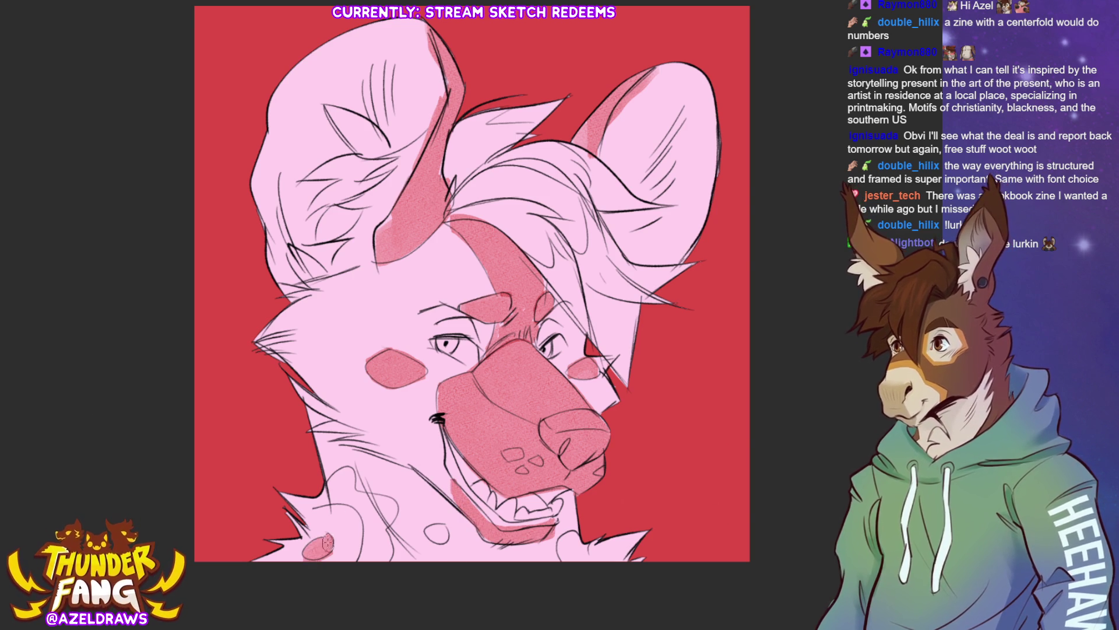
pyautogui.moveTo(320, 507)
pyautogui.mouseDown()
pyautogui.moveTo(347, 475)
pyautogui.moveTo(325, 499)
pyautogui.moveTo(398, 516)
pyautogui.moveTo(358, 510)
pyautogui.moveTo(367, 560)
pyautogui.moveTo(383, 520)
pyautogui.moveTo(363, 518)
pyautogui.moveTo(373, 551)
pyautogui.moveTo(383, 529)
pyautogui.moveTo(375, 564)
pyautogui.mouseUp()
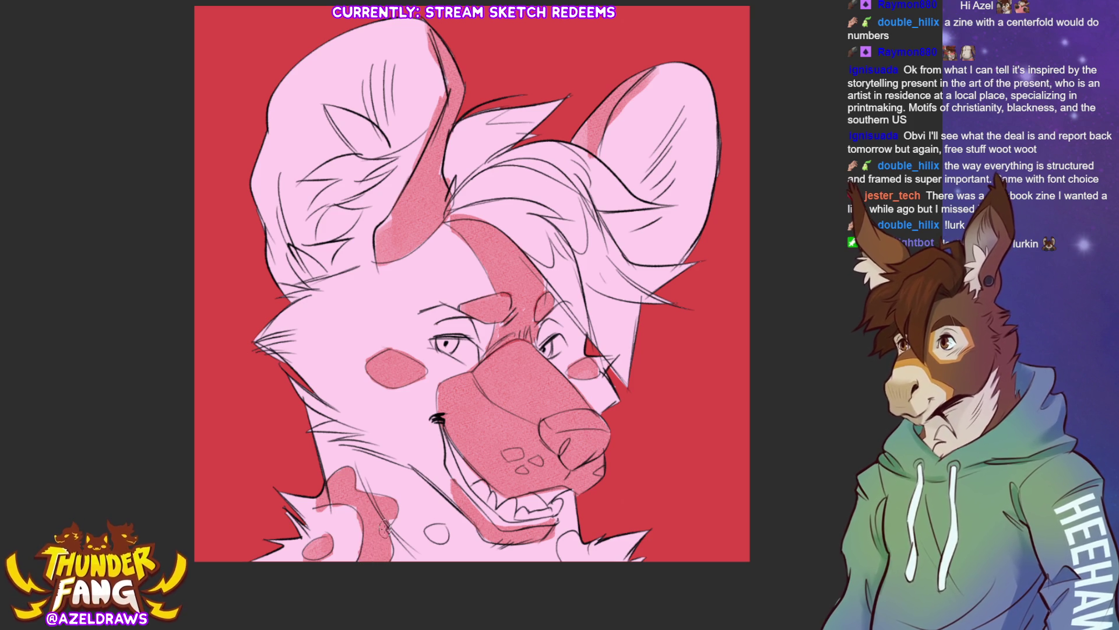
pyautogui.moveTo(442, 523); pyautogui.dragTo(439, 542)
pyautogui.moveTo(580, 549)
pyautogui.mouseDown()
pyautogui.moveTo(569, 560)
pyautogui.moveTo(586, 535)
pyautogui.moveTo(573, 553)
pyautogui.mouseUp()
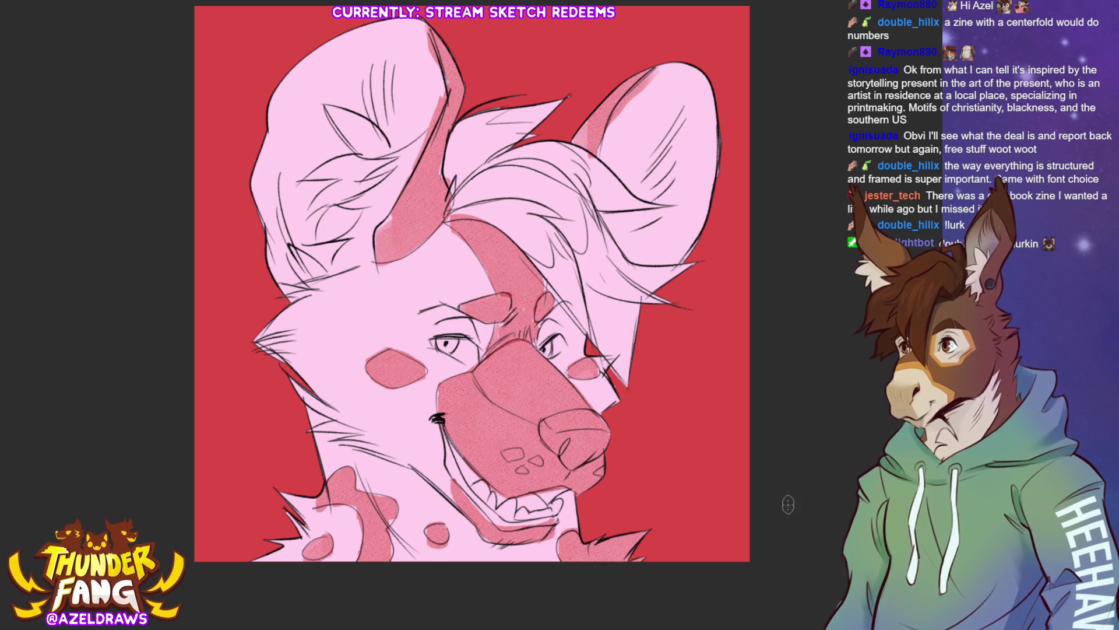
pyautogui.moveTo(561, 416)
pyautogui.mouseDown()
pyautogui.moveTo(547, 428)
pyautogui.moveTo(603, 420)
pyautogui.moveTo(551, 437)
pyautogui.moveTo(546, 428)
pyautogui.moveTo(577, 455)
pyautogui.moveTo(568, 467)
pyautogui.moveTo(604, 437)
pyautogui.mouseUp()
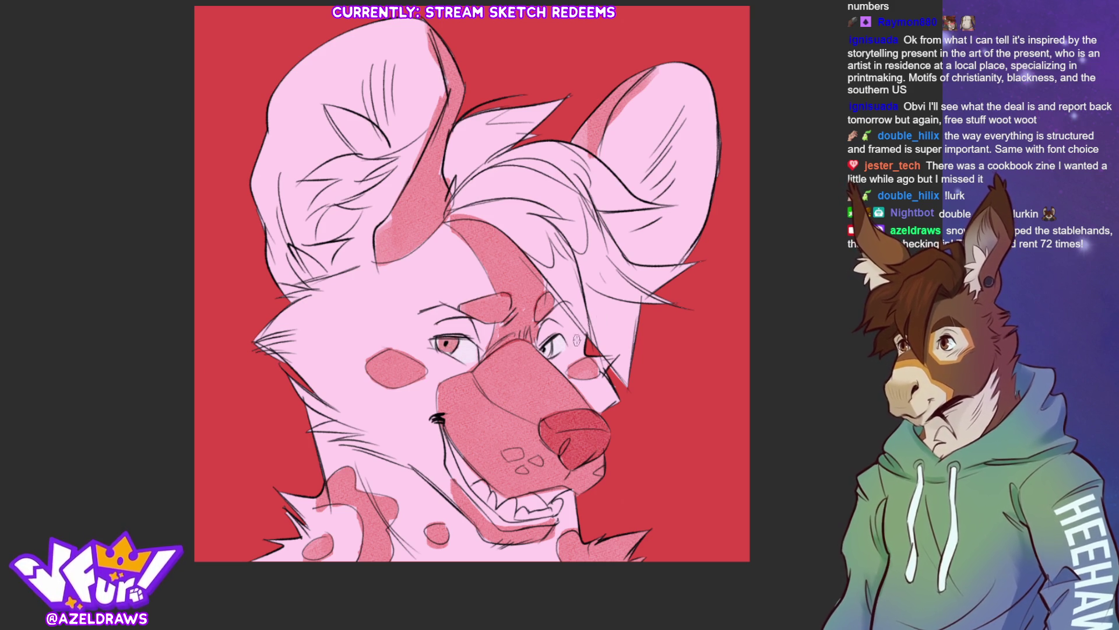
# Step: Sharpen the left iris outline, darken the nose and lower lip, and lighten the forehead fur
pyautogui.moveTo(437, 337); pyautogui.dragTo(454, 349)
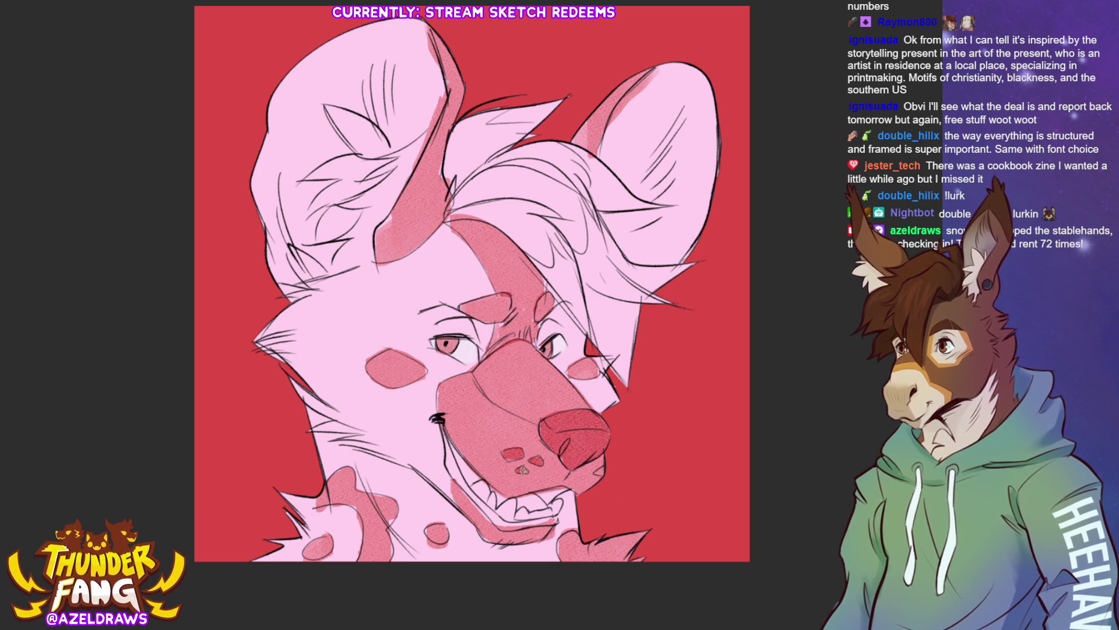
pyautogui.moveTo(543, 424)
pyautogui.mouseDown()
pyautogui.moveTo(608, 437)
pyautogui.moveTo(607, 460)
pyautogui.moveTo(546, 439)
pyautogui.mouseUp()
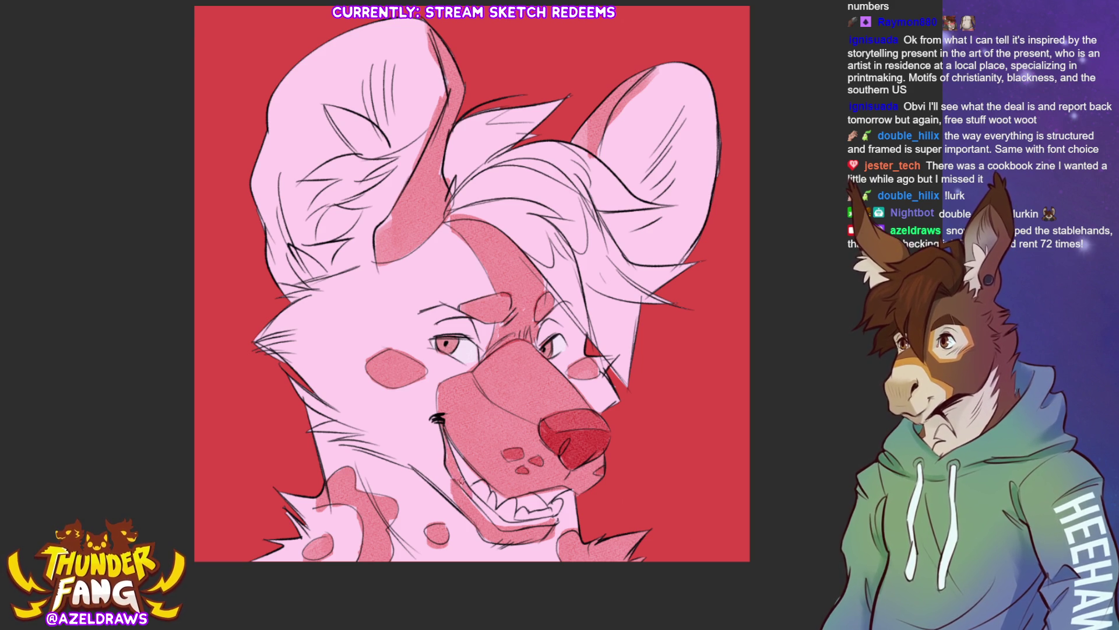
pyautogui.moveTo(485, 507)
pyautogui.mouseDown()
pyautogui.moveTo(512, 525)
pyautogui.moveTo(553, 522)
pyautogui.moveTo(498, 525)
pyautogui.mouseUp()
pyautogui.moveTo(504, 527); pyautogui.dragTo(471, 499)
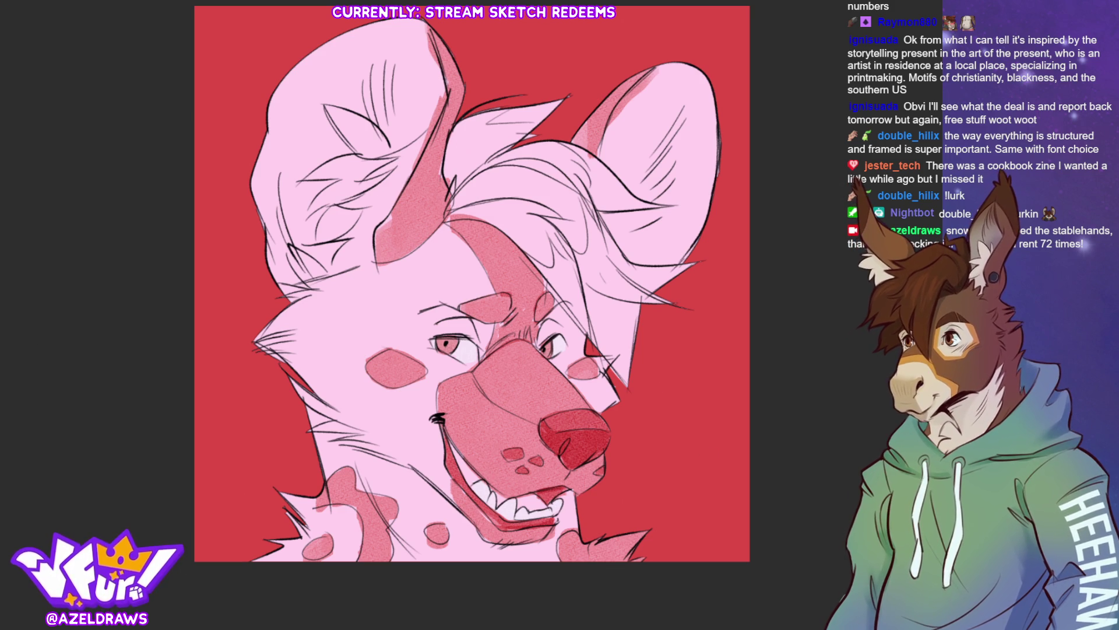
pyautogui.moveTo(455, 175)
pyautogui.mouseDown()
pyautogui.moveTo(525, 110)
pyautogui.moveTo(456, 183)
pyautogui.moveTo(618, 190)
pyautogui.moveTo(512, 186)
pyautogui.moveTo(565, 170)
pyautogui.moveTo(476, 188)
pyautogui.moveTo(461, 161)
pyautogui.moveTo(560, 207)
pyautogui.moveTo(498, 214)
pyautogui.moveTo(551, 250)
pyautogui.moveTo(532, 234)
pyautogui.mouseUp()
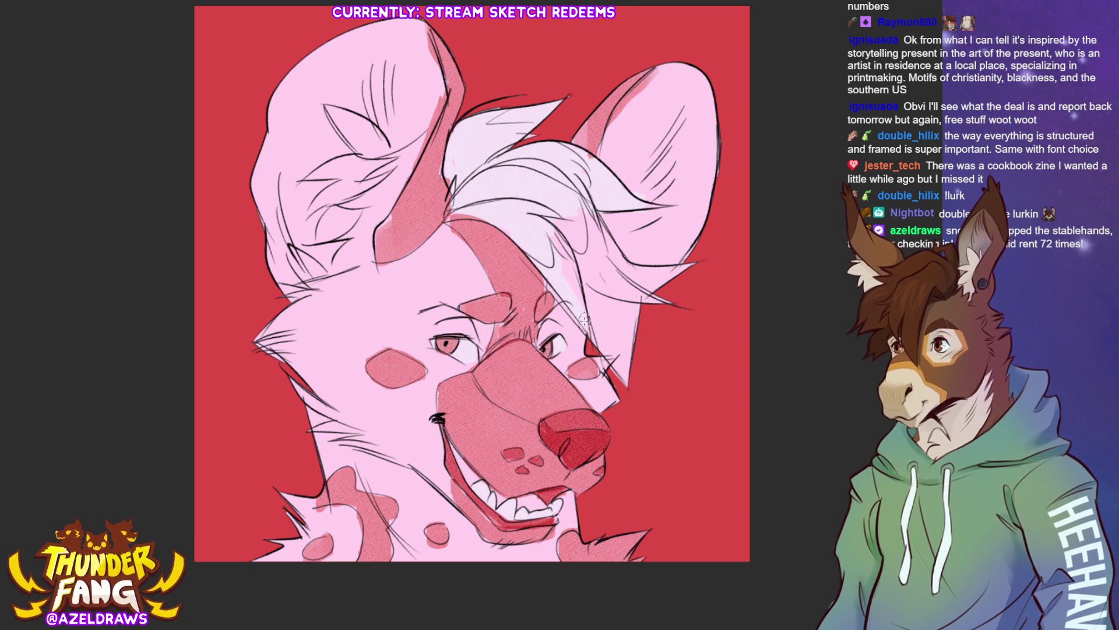
# Step: Paint white over the hair tuft and build pink shading across its strands near the right ear
pyautogui.moveTo(589, 320)
pyautogui.mouseDown()
pyautogui.moveTo(573, 254)
pyautogui.moveTo(621, 297)
pyautogui.moveTo(612, 227)
pyautogui.moveTo(617, 380)
pyautogui.mouseUp()
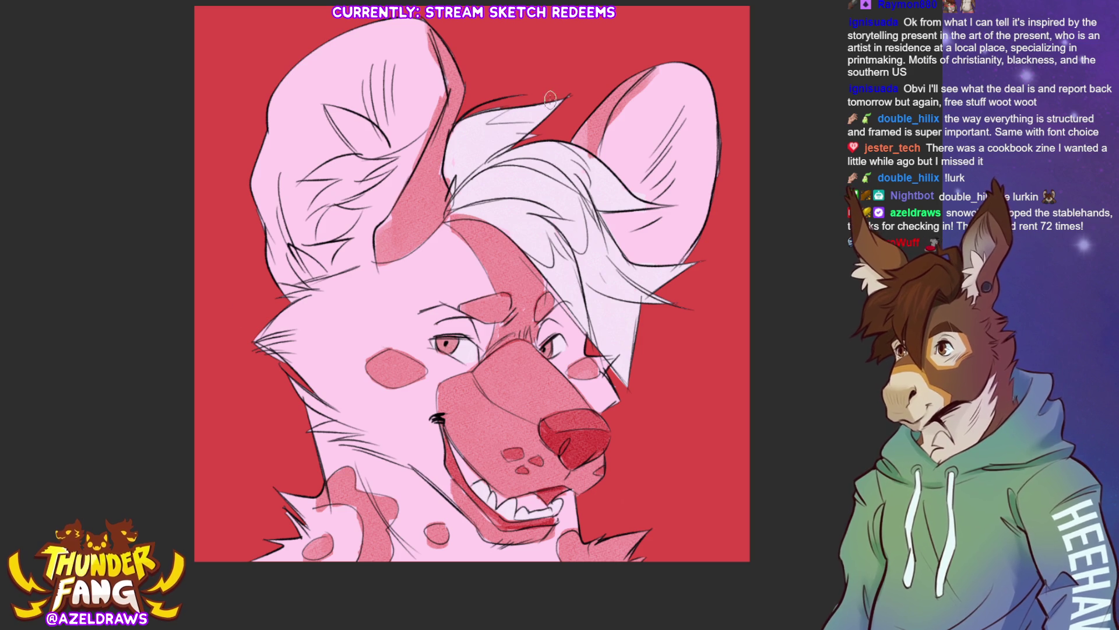
pyautogui.moveTo(552, 99)
pyautogui.mouseDown()
pyautogui.moveTo(490, 113)
pyautogui.moveTo(561, 98)
pyautogui.moveTo(524, 135)
pyautogui.mouseUp()
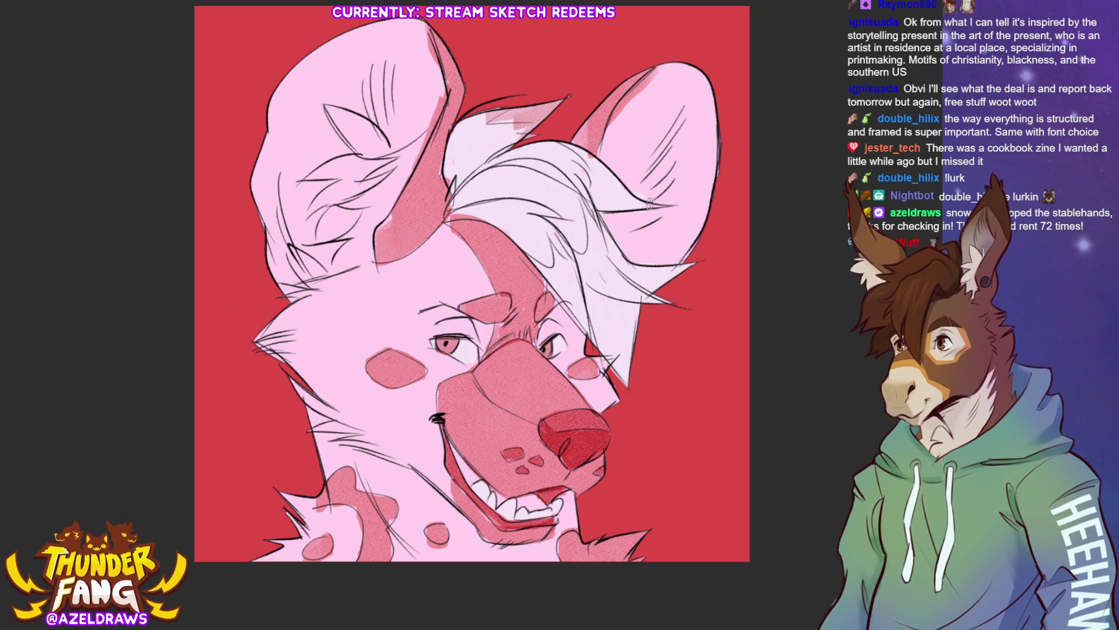
pyautogui.moveTo(654, 205)
pyautogui.mouseDown()
pyautogui.moveTo(602, 203)
pyautogui.moveTo(586, 161)
pyautogui.mouseUp()
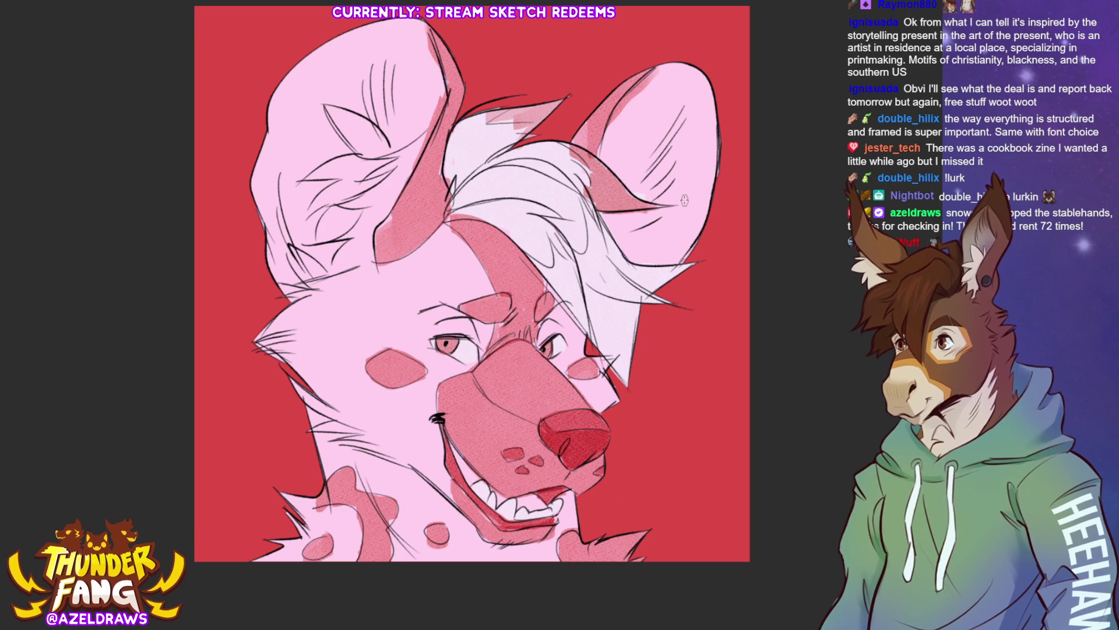
pyautogui.moveTo(551, 286)
pyautogui.mouseDown()
pyautogui.moveTo(578, 325)
pyautogui.moveTo(559, 280)
pyautogui.moveTo(578, 315)
pyautogui.moveTo(569, 266)
pyautogui.moveTo(580, 316)
pyautogui.mouseUp()
pyautogui.moveTo(577, 255)
pyautogui.mouseDown()
pyautogui.moveTo(585, 315)
pyautogui.moveTo(623, 376)
pyautogui.mouseUp()
pyautogui.moveTo(588, 300)
pyautogui.mouseDown()
pyautogui.moveTo(606, 346)
pyautogui.moveTo(581, 263)
pyautogui.moveTo(627, 354)
pyautogui.mouseUp()
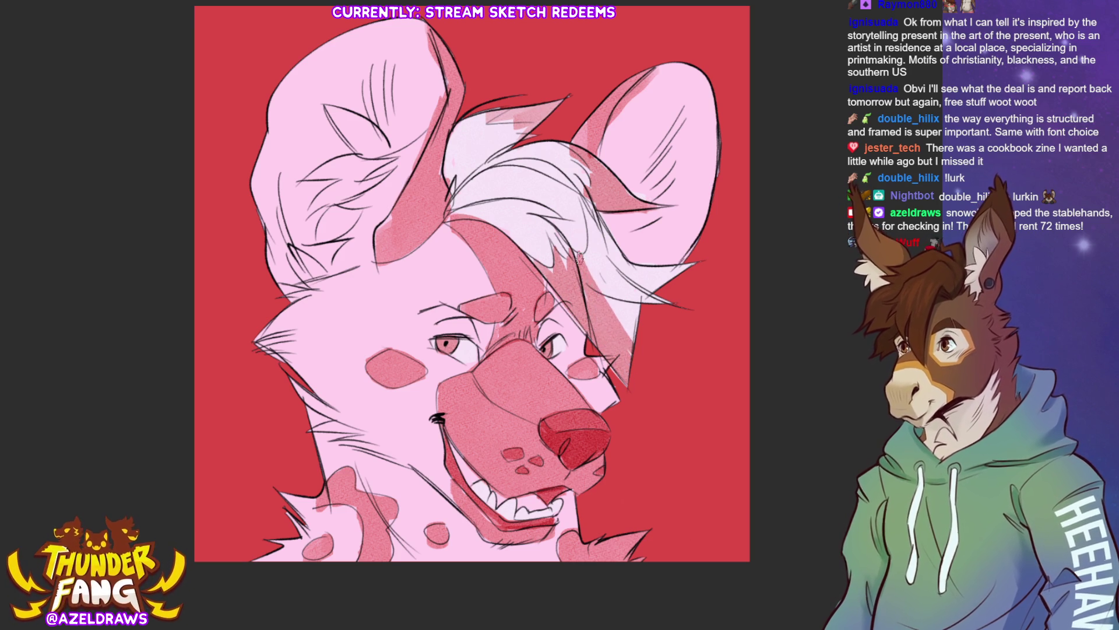
pyautogui.moveTo(577, 254)
pyautogui.mouseDown()
pyautogui.moveTo(623, 332)
pyautogui.moveTo(599, 242)
pyautogui.moveTo(631, 293)
pyautogui.mouseUp()
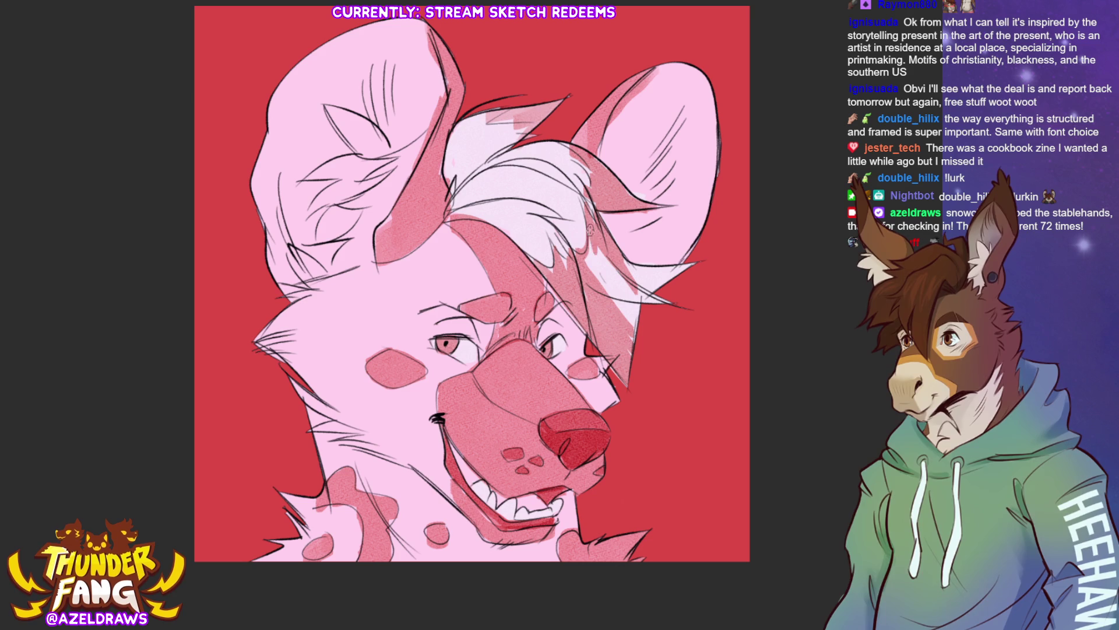
pyautogui.moveTo(592, 227)
pyautogui.mouseDown()
pyautogui.moveTo(586, 267)
pyautogui.moveTo(635, 325)
pyautogui.mouseUp()
pyautogui.moveTo(602, 250); pyautogui.dragTo(638, 325)
pyautogui.moveTo(617, 270)
pyautogui.mouseDown()
pyautogui.moveTo(648, 312)
pyautogui.moveTo(623, 260)
pyautogui.moveTo(687, 273)
pyautogui.moveTo(677, 294)
pyautogui.mouseUp()
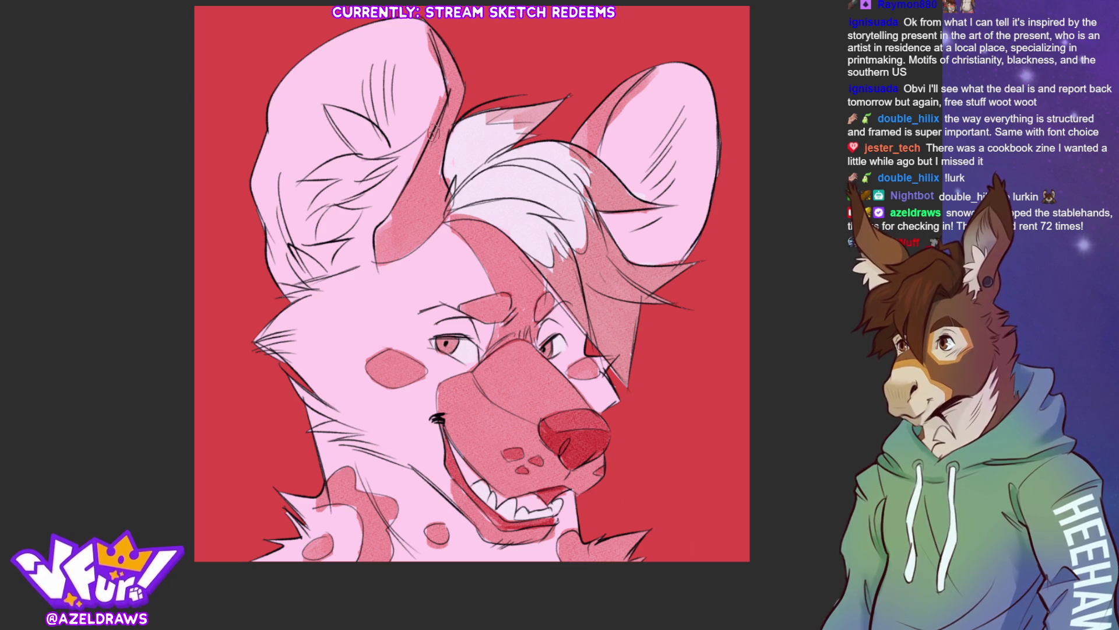
# Step: Add light highlights inside both ears and lay a soft grey shadow under the jaw
pyautogui.moveTo(365, 151)
pyautogui.mouseDown()
pyautogui.moveTo(385, 136)
pyautogui.moveTo(341, 110)
pyautogui.moveTo(354, 170)
pyautogui.moveTo(329, 196)
pyautogui.moveTo(377, 202)
pyautogui.moveTo(332, 231)
pyautogui.moveTo(320, 272)
pyautogui.mouseUp()
pyautogui.moveTo(411, 140); pyautogui.dragTo(368, 226)
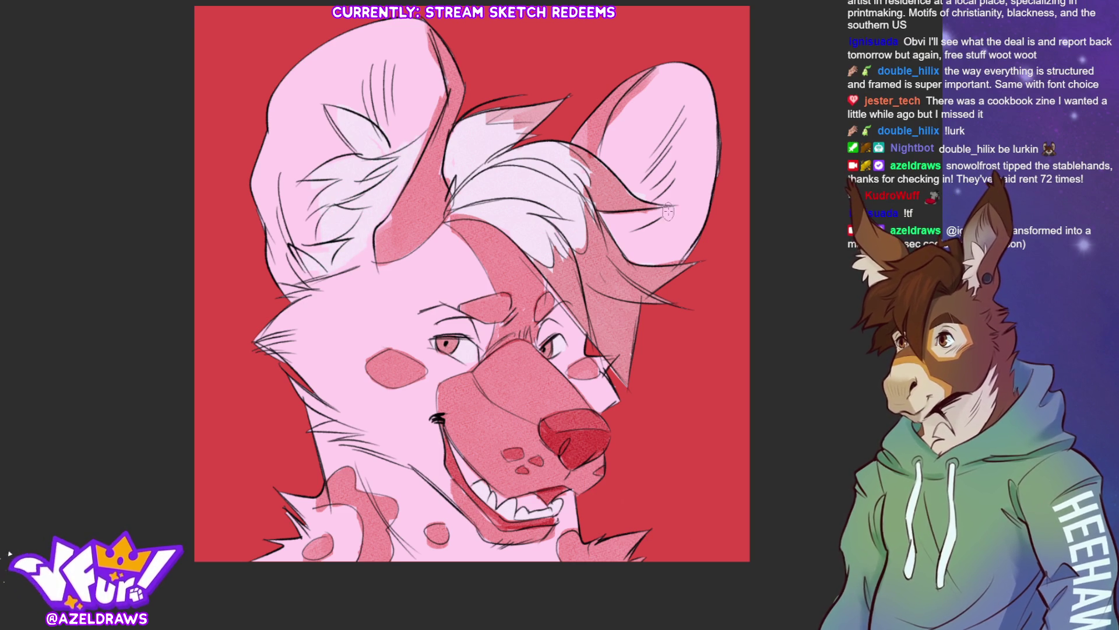
pyautogui.moveTo(631, 238); pyautogui.dragTo(646, 256)
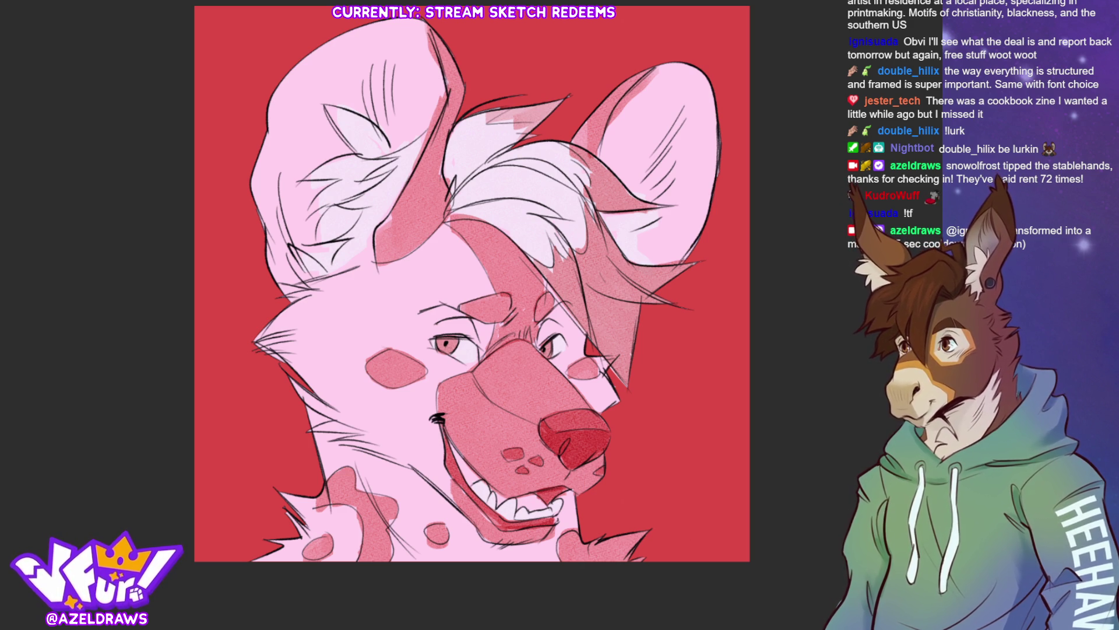
pyautogui.moveTo(411, 467)
pyautogui.mouseDown()
pyautogui.moveTo(508, 560)
pyautogui.moveTo(438, 549)
pyautogui.mouseUp()
pyautogui.hotkey('ctrl', 'z')
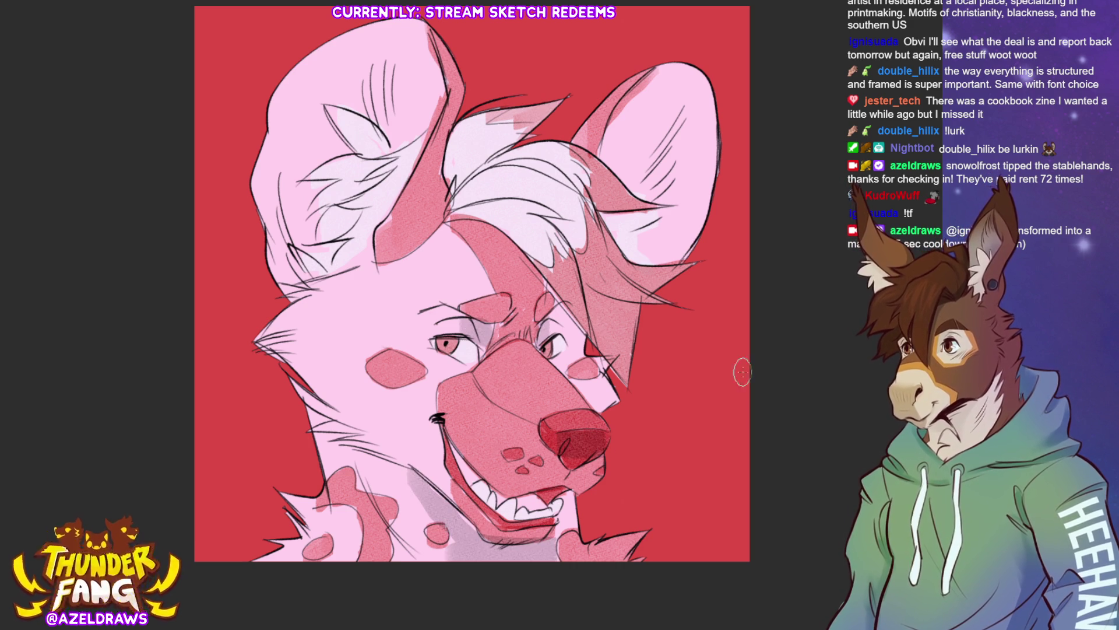
# Step: Shade the brow hair and the inside of the left ear, and darken the lower lip
pyautogui.moveTo(491, 234); pyautogui.dragTo(627, 395)
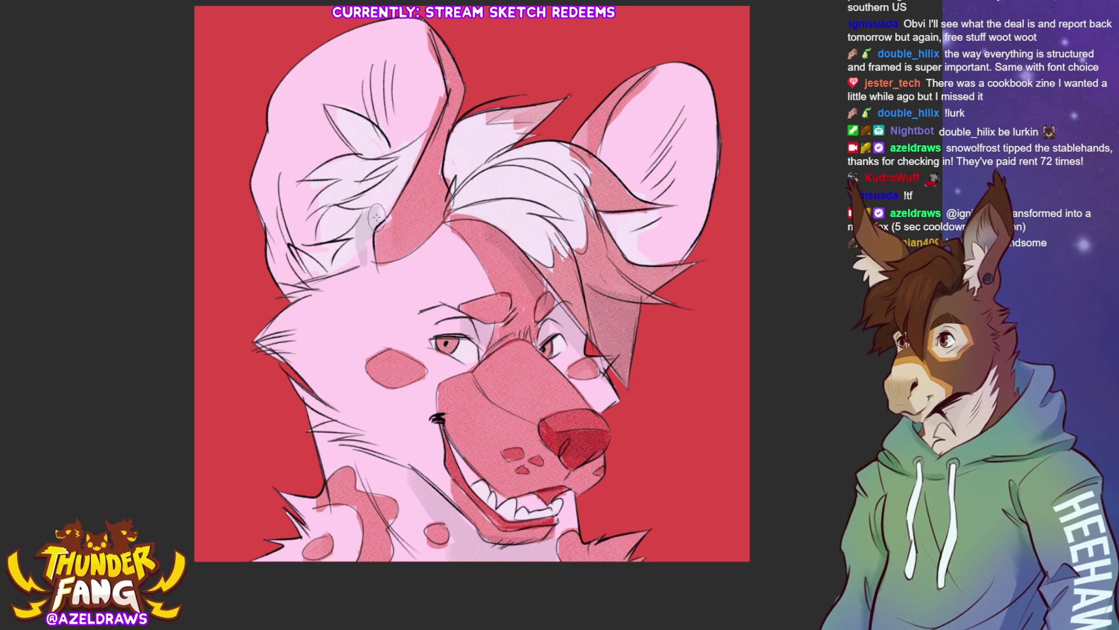
pyautogui.moveTo(371, 258); pyautogui.dragTo(429, 132)
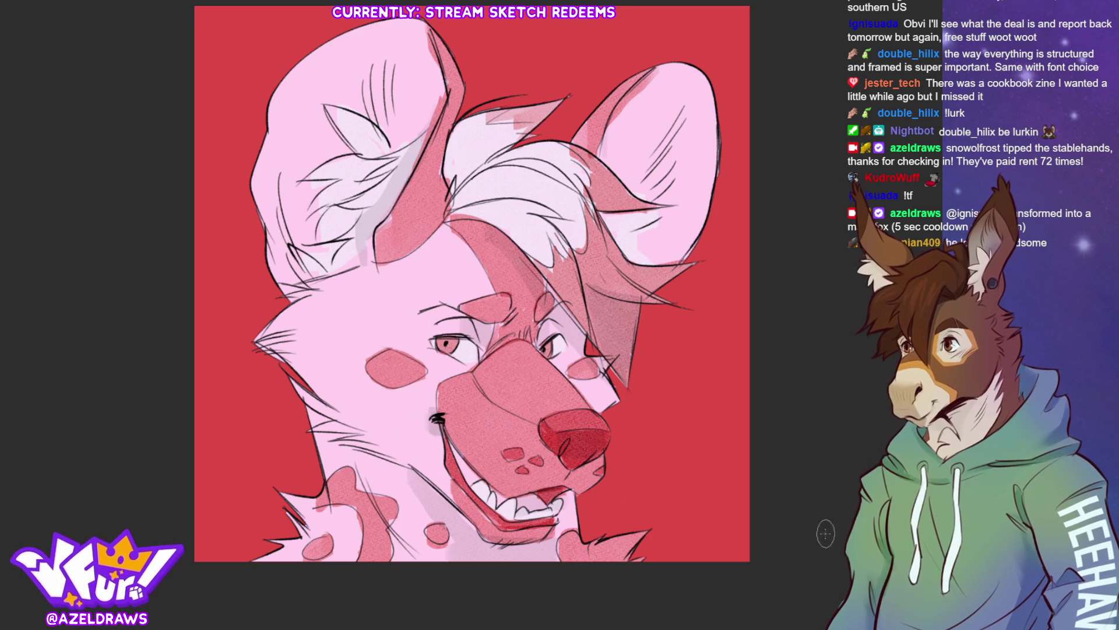
pyautogui.moveTo(516, 480); pyautogui.dragTo(627, 476)
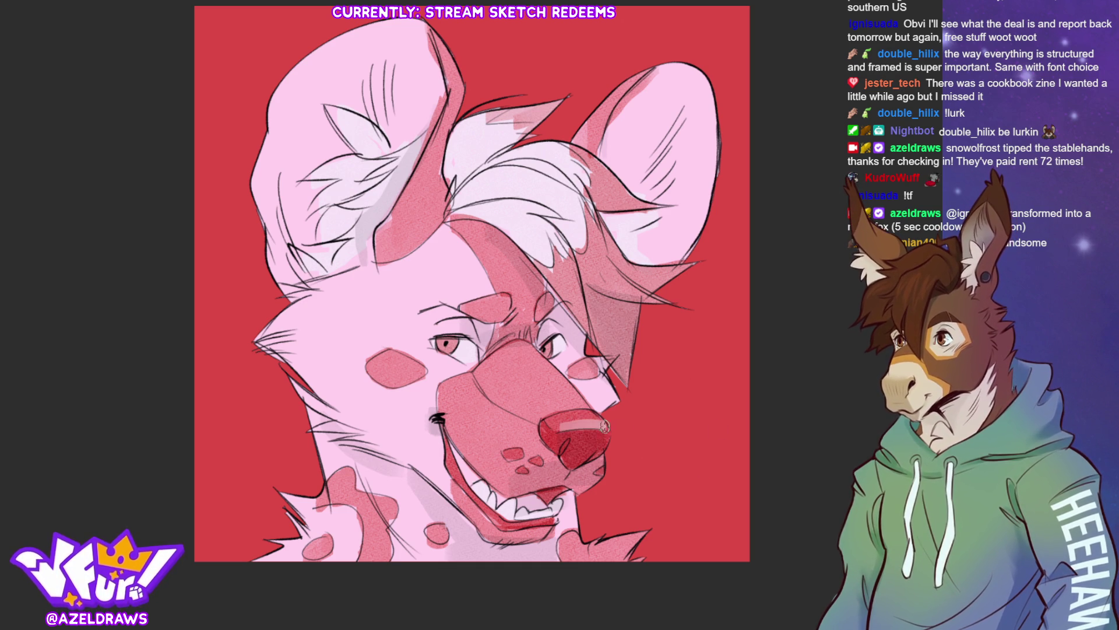
# Step: Paint a light highlight across the top of the nose, redoing it once
pyautogui.moveTo(556, 429); pyautogui.dragTo(595, 427)
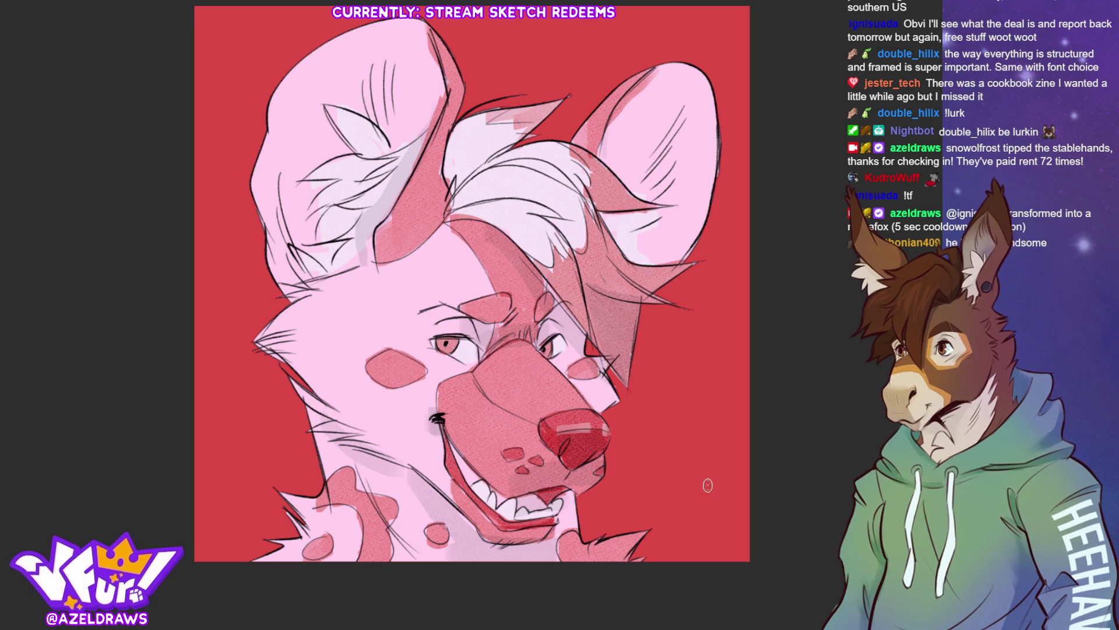
pyautogui.hotkey('ctrl', 'z')
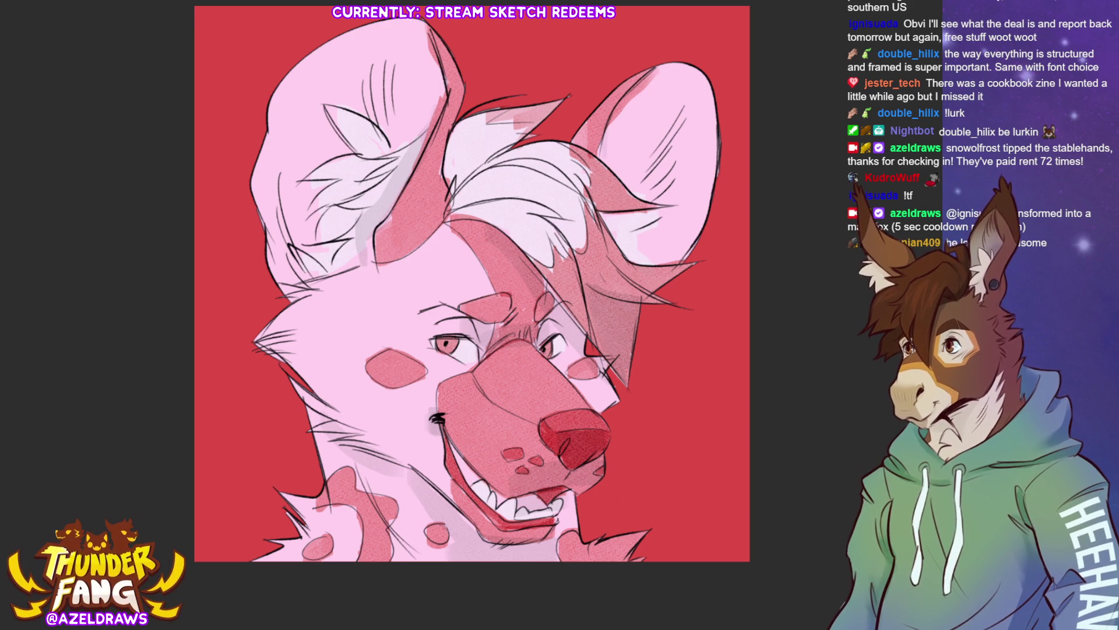
pyautogui.moveTo(554, 427); pyautogui.dragTo(598, 425)
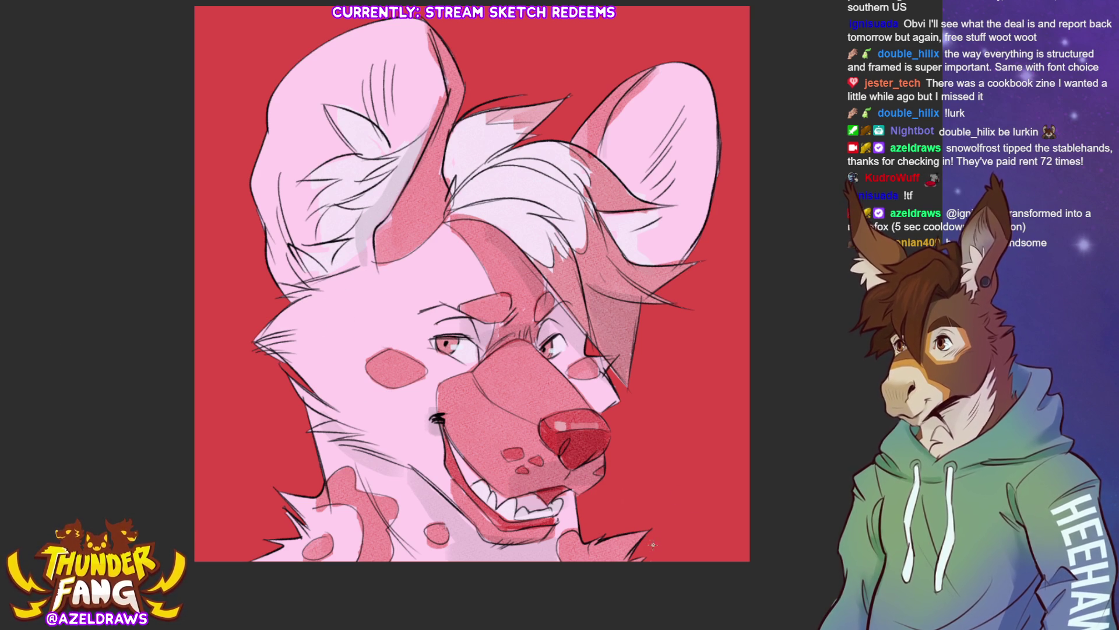
# Step: Write the AZELDRAWS signature in the bottom-right corner, redoing the first stroke
pyautogui.moveTo(651, 556); pyautogui.dragTo(661, 553)
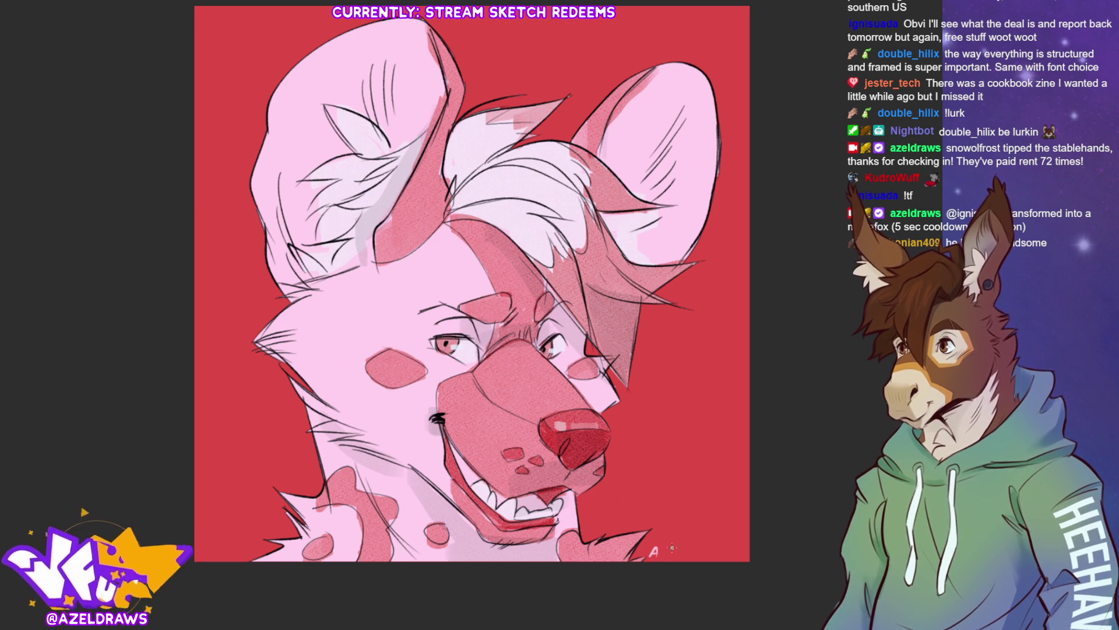
pyautogui.hotkey('ctrl', 'z')
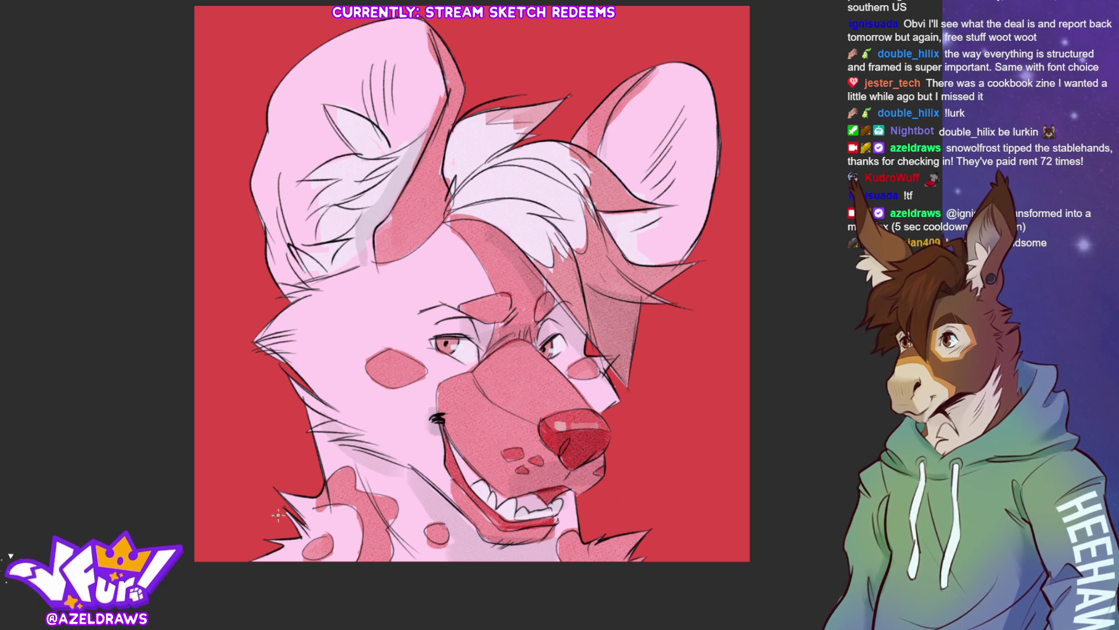
pyautogui.moveTo(650, 562)
pyautogui.mouseDown()
pyautogui.moveTo(674, 546)
pyautogui.moveTo(677, 557)
pyautogui.moveTo(715, 547)
pyautogui.moveTo(708, 556)
pyautogui.mouseUp()
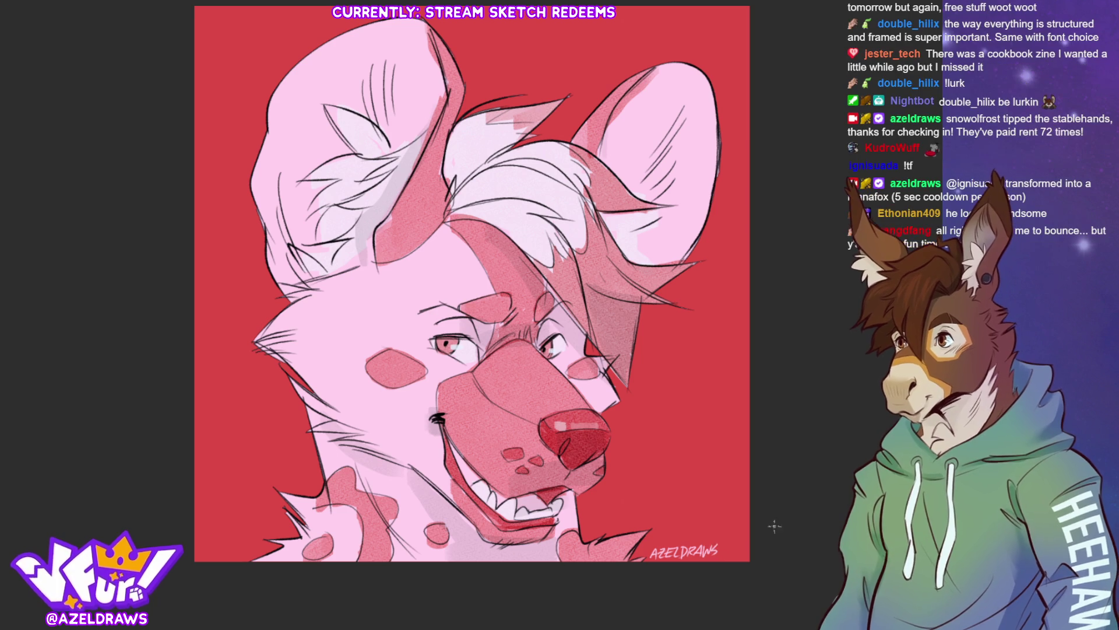
# Step: Shift the signature slightly to the right with a transform and confirm it
pyautogui.hotkey('ctrl', 't')
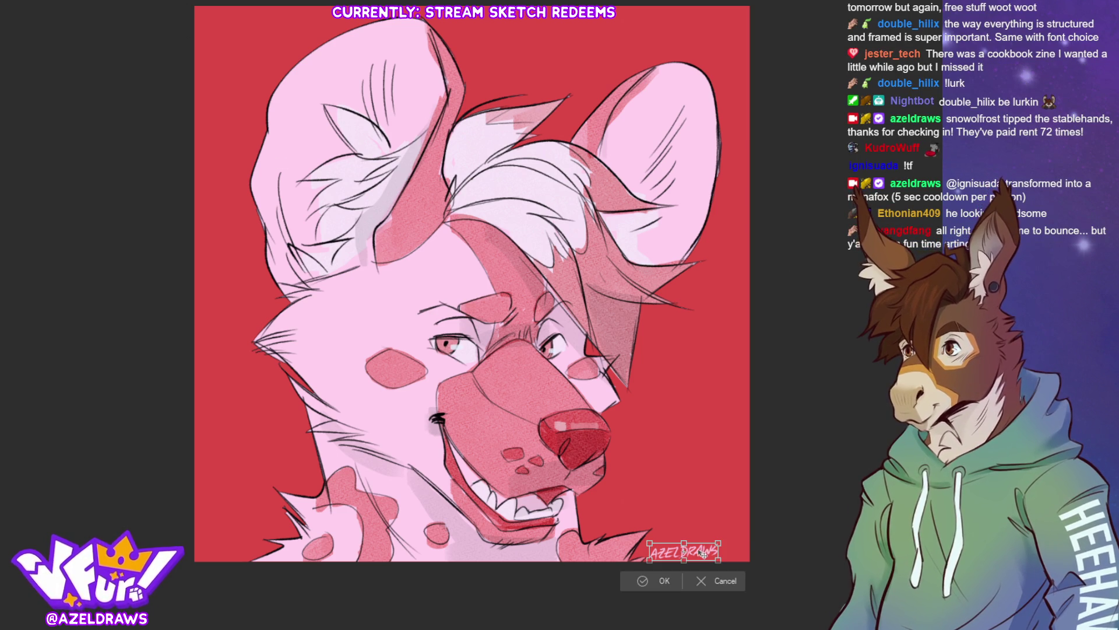
pyautogui.moveTo(706, 551); pyautogui.dragTo(729, 551)
pyautogui.click(681, 579)
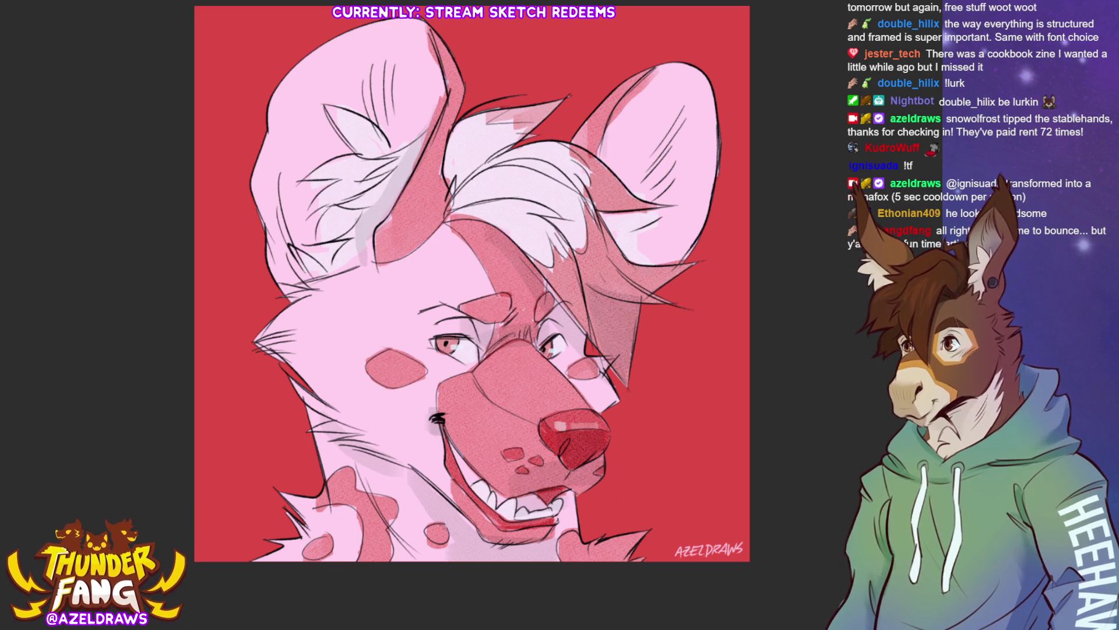
# Step: Draw a thin light whisker beside the nose
pyautogui.moveTo(615, 440)
pyautogui.mouseDown()
pyautogui.moveTo(654, 429)
pyautogui.moveTo(643, 439)
pyautogui.moveTo(688, 446)
pyautogui.moveTo(663, 453)
pyautogui.mouseUp()
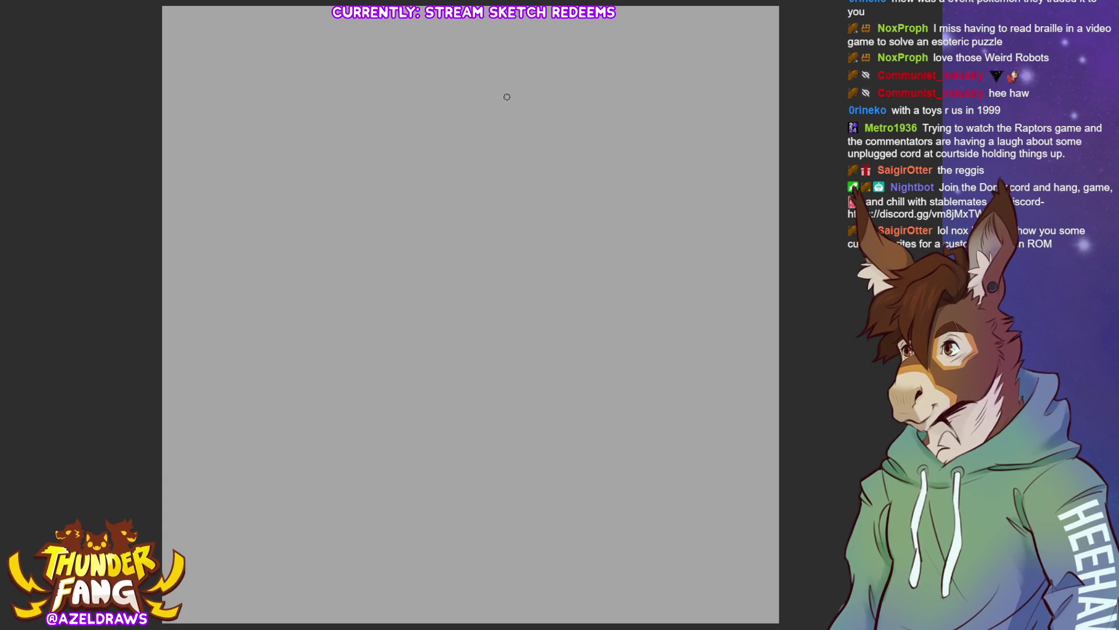
# Step: Rough in loose overlapping construction circles for the head and the top of the snout
pyautogui.moveTo(507, 184)
pyautogui.mouseDown()
pyautogui.moveTo(395, 313)
pyautogui.moveTo(548, 199)
pyautogui.mouseUp()
pyautogui.moveTo(345, 193); pyautogui.dragTo(578, 188)
pyautogui.moveTo(549, 308); pyautogui.dragTo(480, 129)
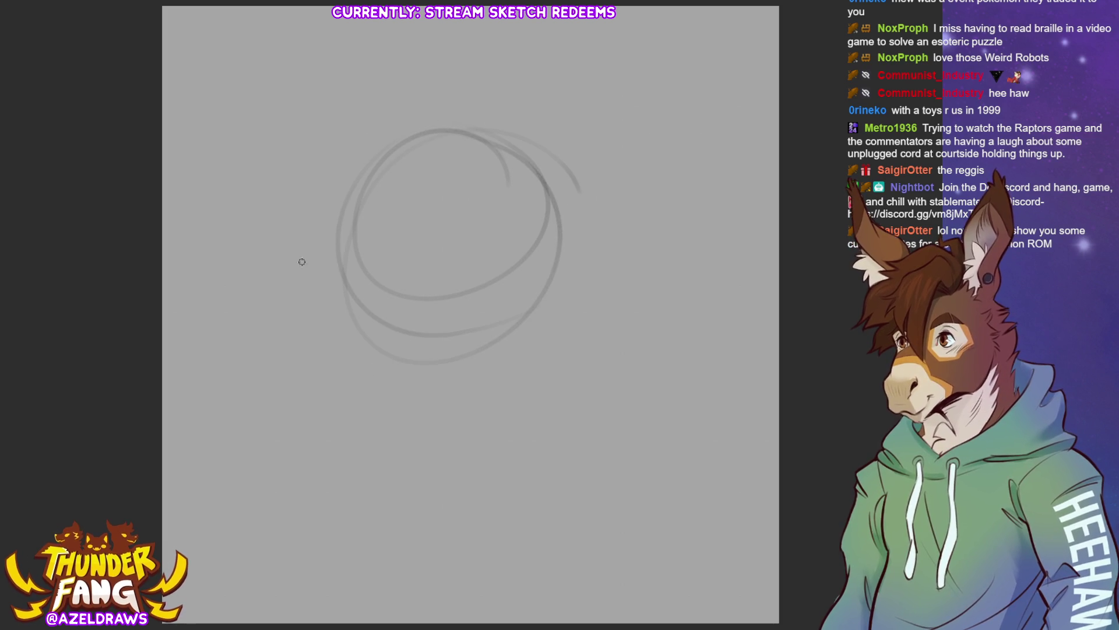
pyautogui.moveTo(267, 255); pyautogui.dragTo(287, 303)
pyautogui.moveTo(240, 225)
pyautogui.mouseDown()
pyautogui.moveTo(302, 314)
pyautogui.moveTo(295, 296)
pyautogui.mouseUp()
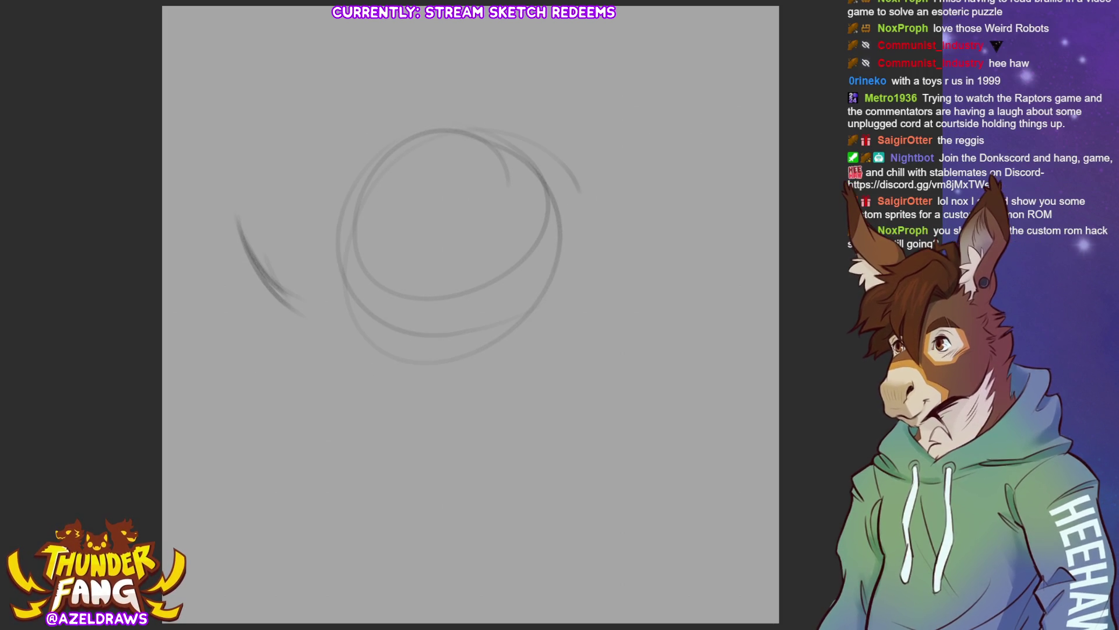
pyautogui.moveTo(245, 207)
pyautogui.mouseDown()
pyautogui.moveTo(232, 219)
pyautogui.moveTo(266, 191)
pyautogui.moveTo(359, 198)
pyautogui.moveTo(253, 189)
pyautogui.mouseUp()
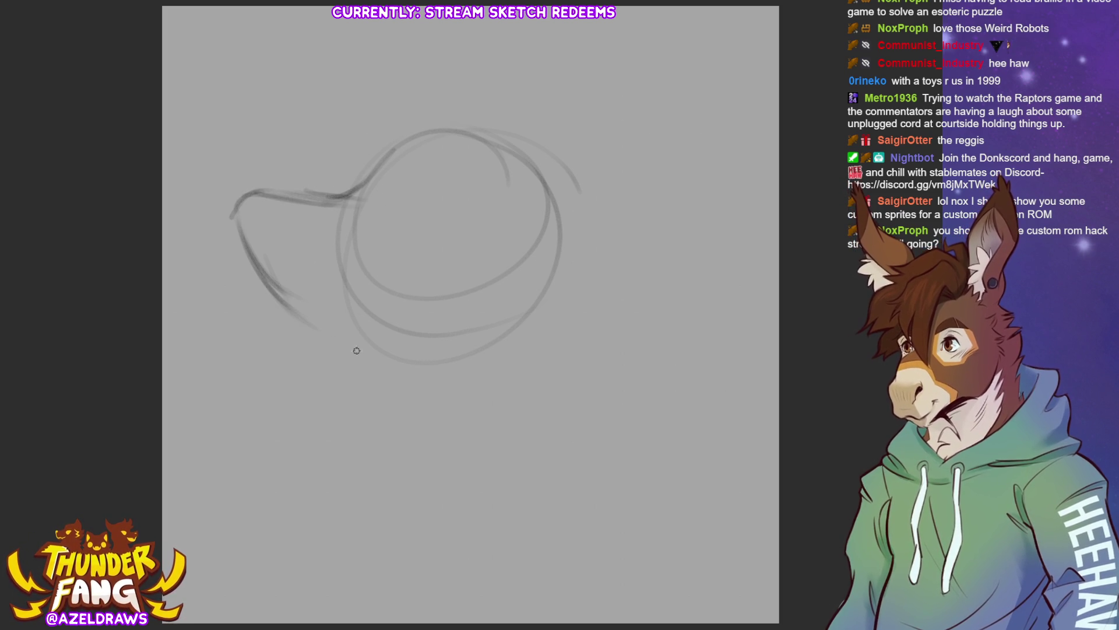
# Step: Trace the underside of the snout and jaw, darken the snout front and draw the neck curve
pyautogui.moveTo(274, 276); pyautogui.dragTo(347, 342)
pyautogui.moveTo(276, 299); pyautogui.dragTo(377, 349)
pyautogui.moveTo(299, 317)
pyautogui.mouseDown()
pyautogui.moveTo(387, 346)
pyautogui.moveTo(414, 401)
pyautogui.mouseUp()
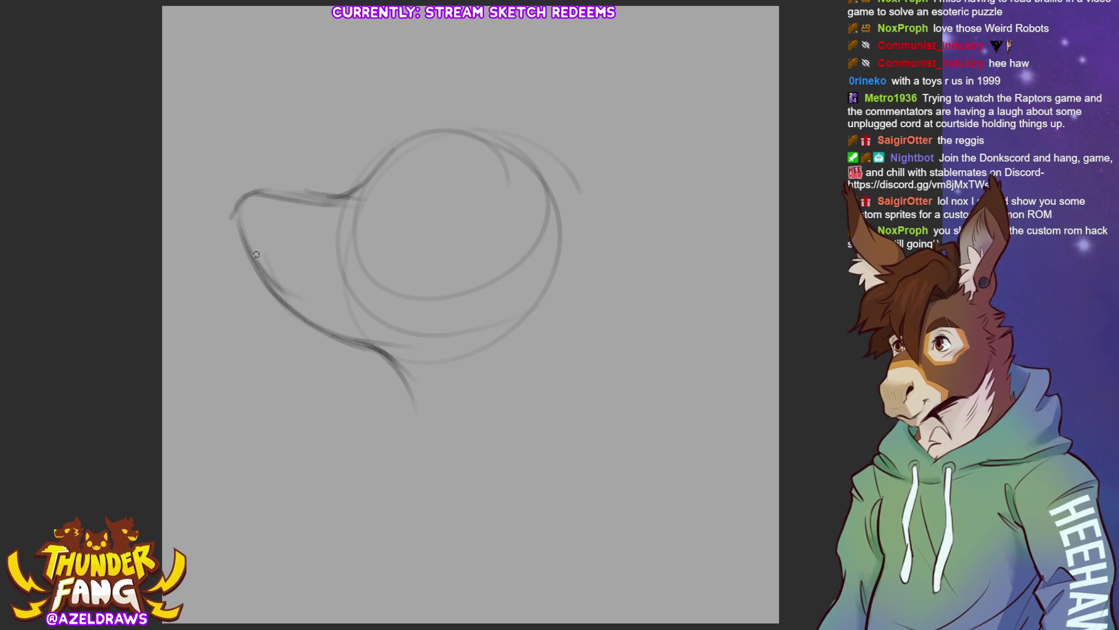
pyautogui.moveTo(238, 198); pyautogui.dragTo(287, 293)
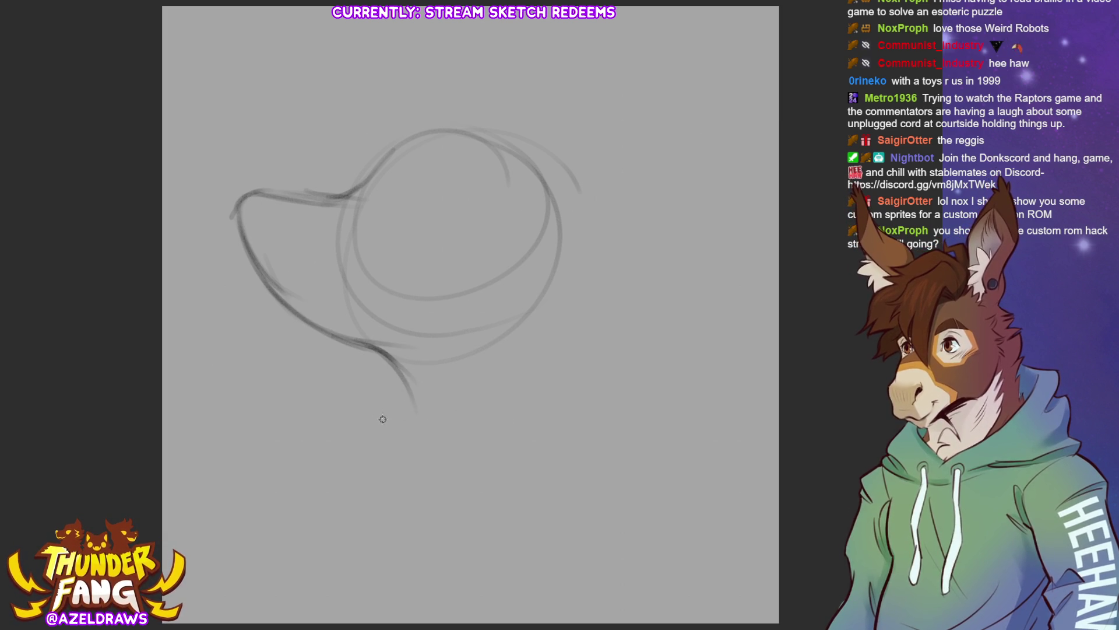
pyautogui.moveTo(394, 360)
pyautogui.mouseDown()
pyautogui.moveTo(403, 414)
pyautogui.moveTo(383, 429)
pyautogui.mouseUp()
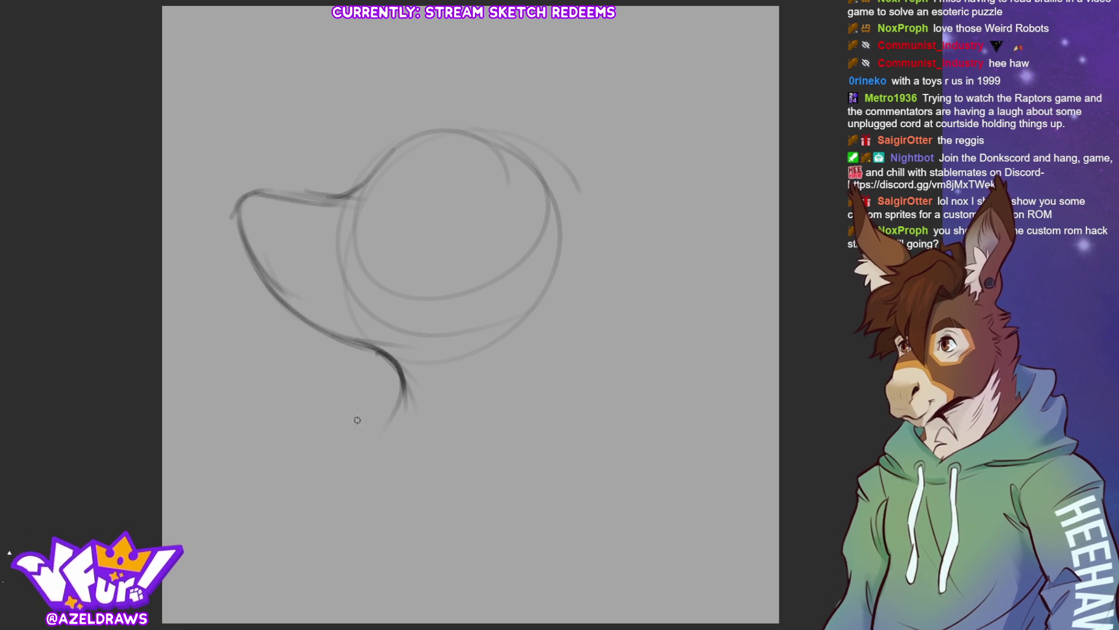
pyautogui.moveTo(379, 415); pyautogui.dragTo(263, 478)
# Step: Move the whole sketch into place in two transforms and join the snout line to the head circle
pyautogui.hotkey('ctrl', 't')
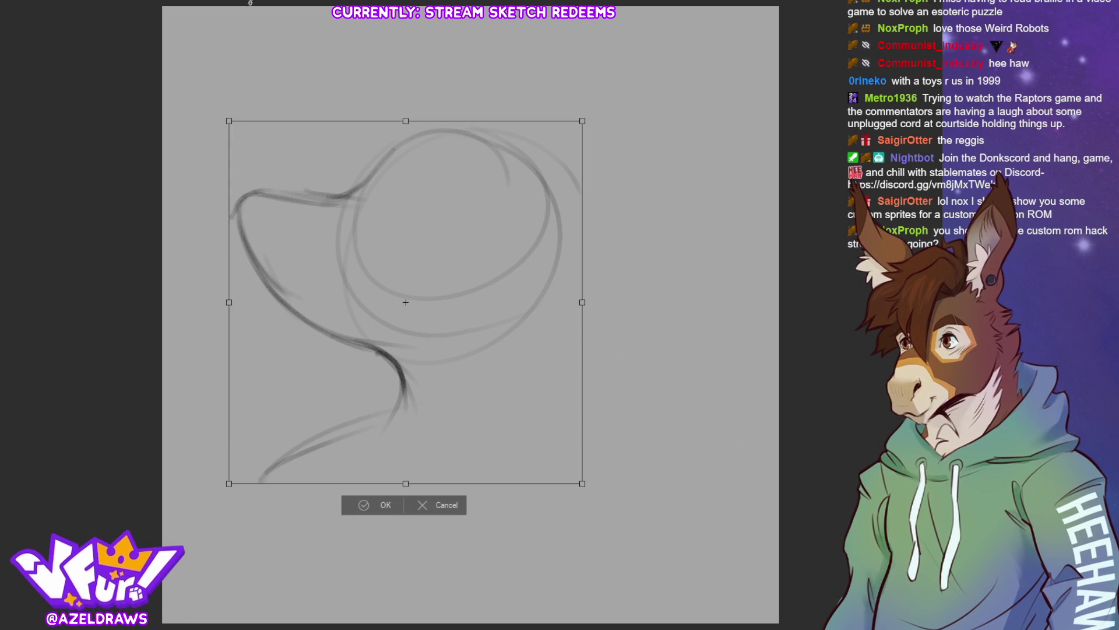
pyautogui.moveTo(499, 312); pyautogui.dragTo(529, 424)
pyautogui.click(402, 614)
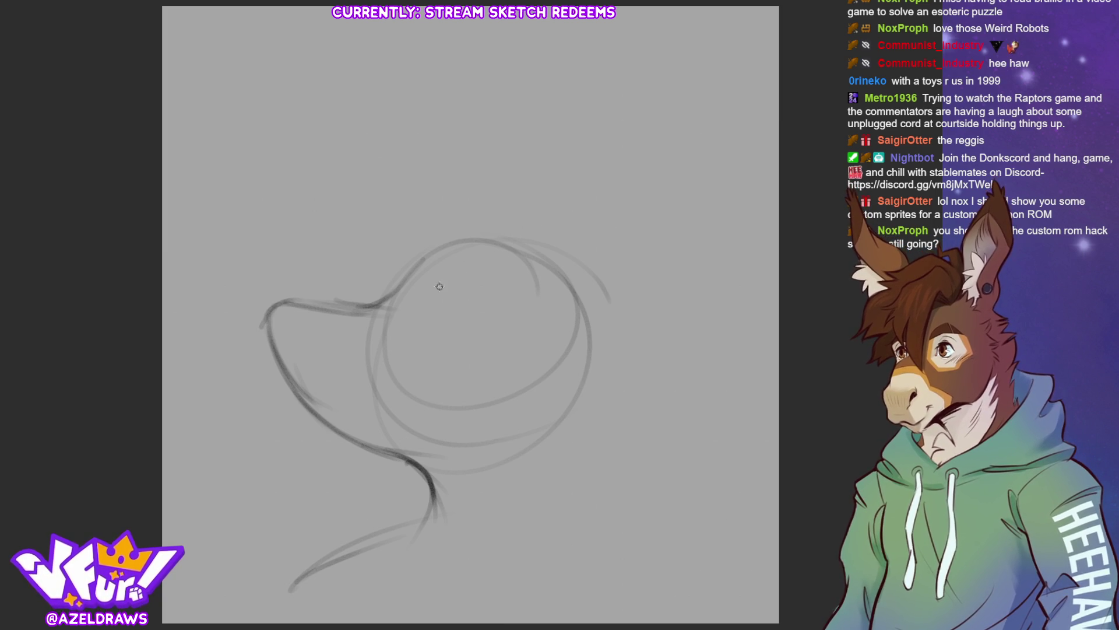
pyautogui.moveTo(375, 307); pyautogui.dragTo(460, 253)
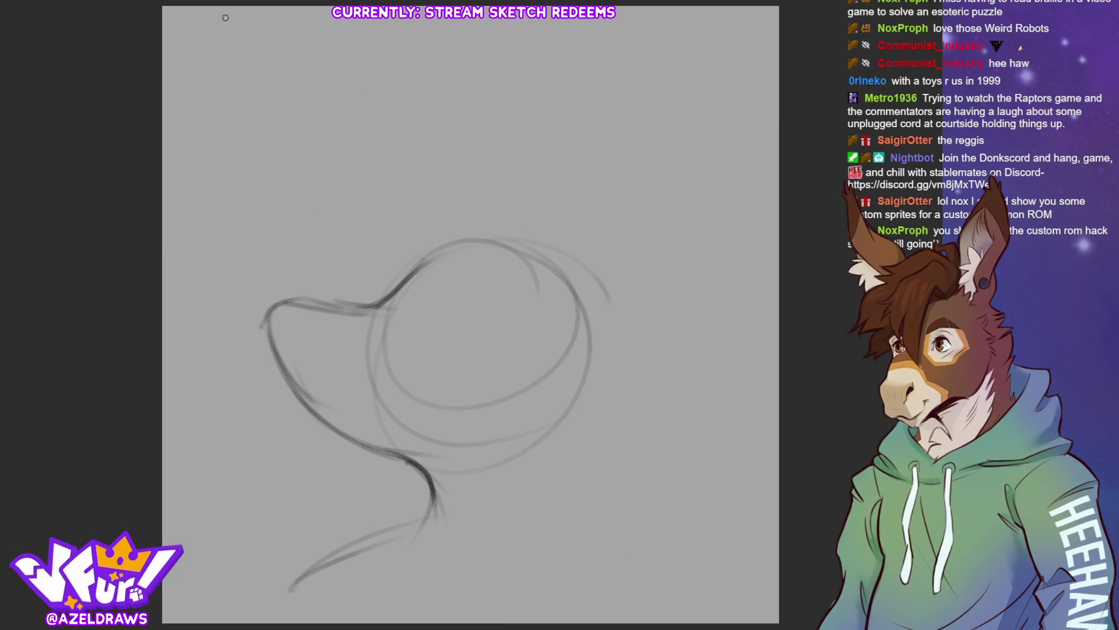
pyautogui.hotkey('ctrl', 't')
pyautogui.moveTo(465, 444); pyautogui.dragTo(411, 471)
pyautogui.press('Return')
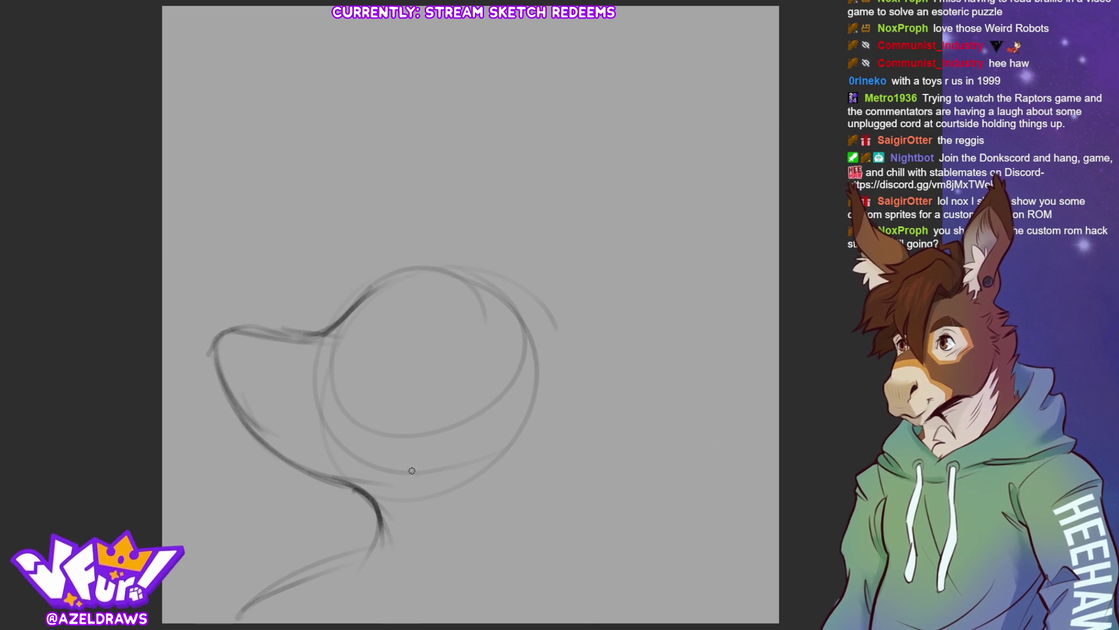
# Step: Draw the back and front edges of a tall pointed ear rising from the head
pyautogui.moveTo(458, 276)
pyautogui.mouseDown()
pyautogui.moveTo(674, 48)
pyautogui.moveTo(651, 263)
pyautogui.moveTo(590, 367)
pyautogui.mouseUp()
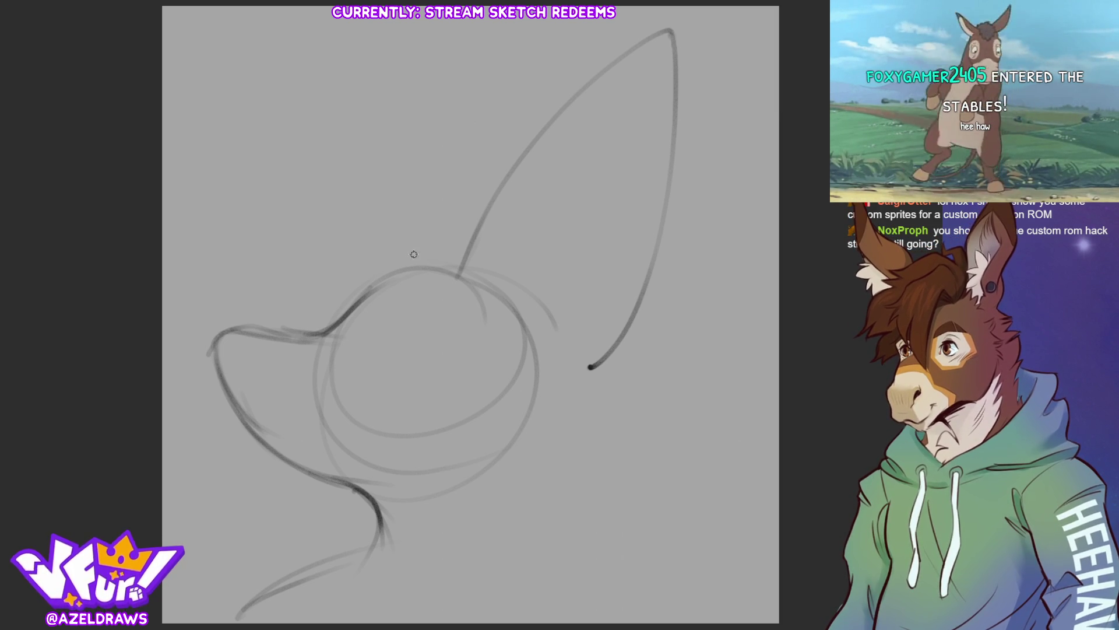
pyautogui.moveTo(414, 257)
pyautogui.mouseDown()
pyautogui.moveTo(580, 37)
pyautogui.moveTo(574, 84)
pyautogui.mouseUp()
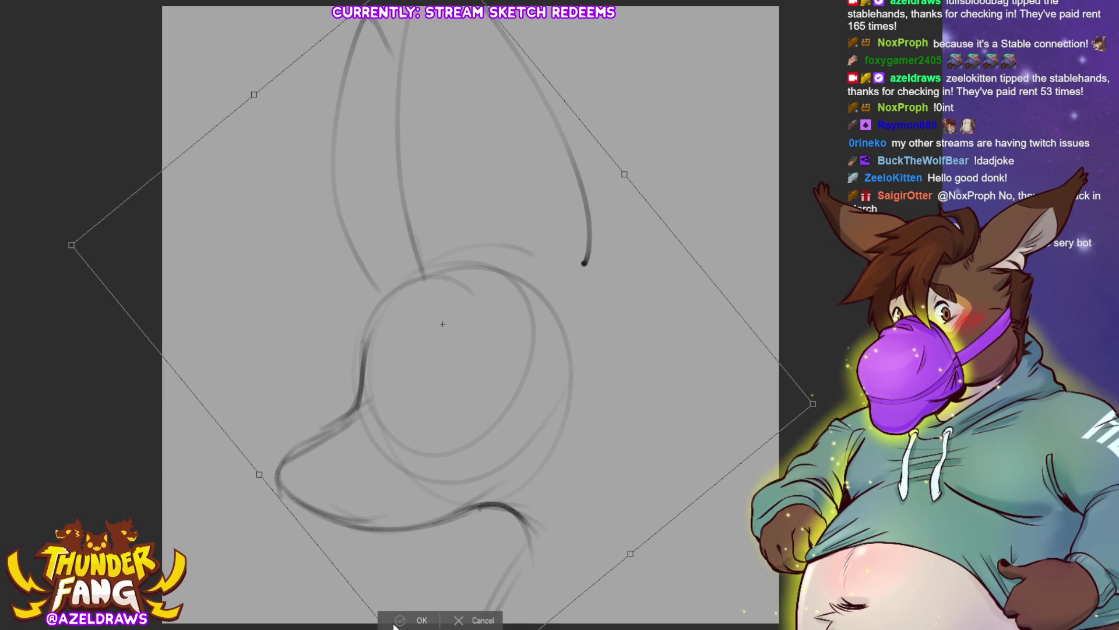
# Step: Lasso-select the ears and top of the head, redoing the rough outline once
pyautogui.press('Return')
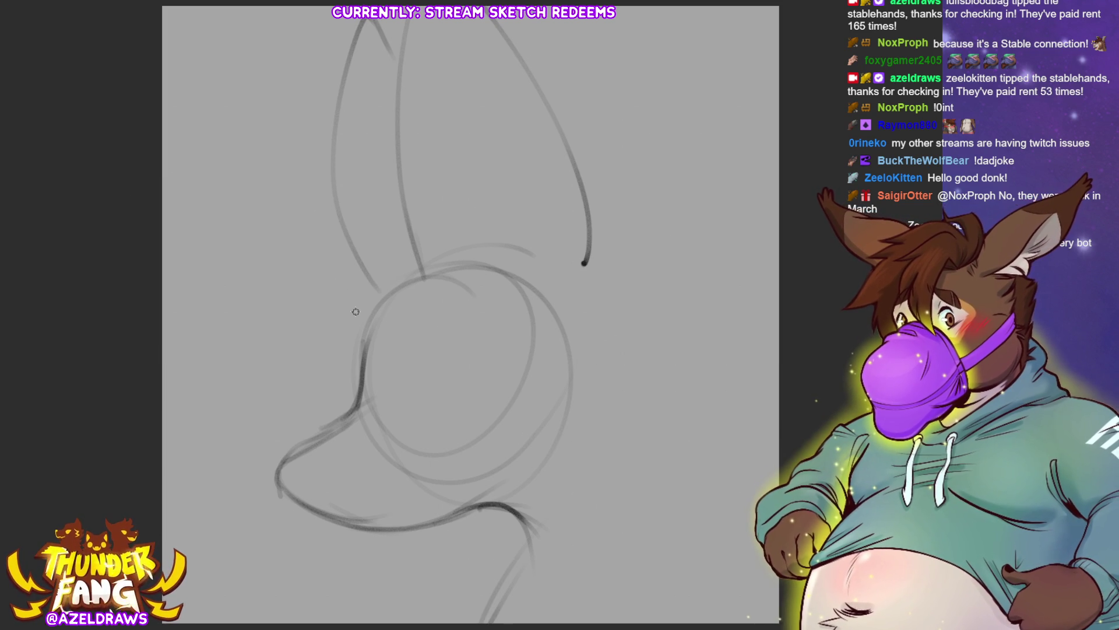
pyautogui.moveTo(349, 285); pyautogui.dragTo(526, 20)
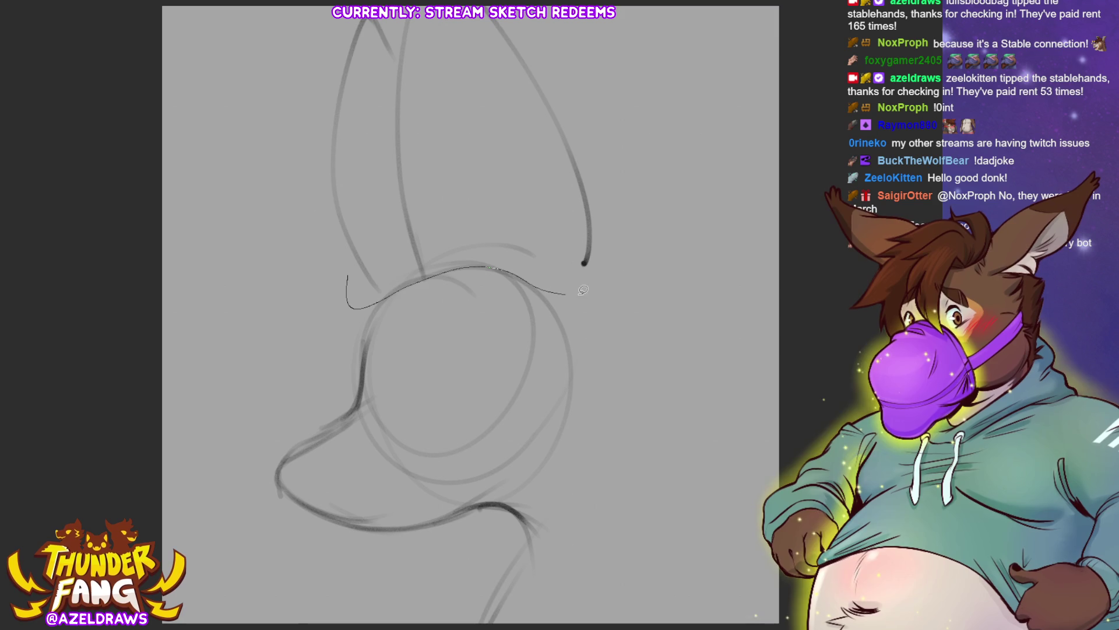
pyautogui.scroll(3, 471, 323)
pyautogui.hotkey('ctrl', 'z')
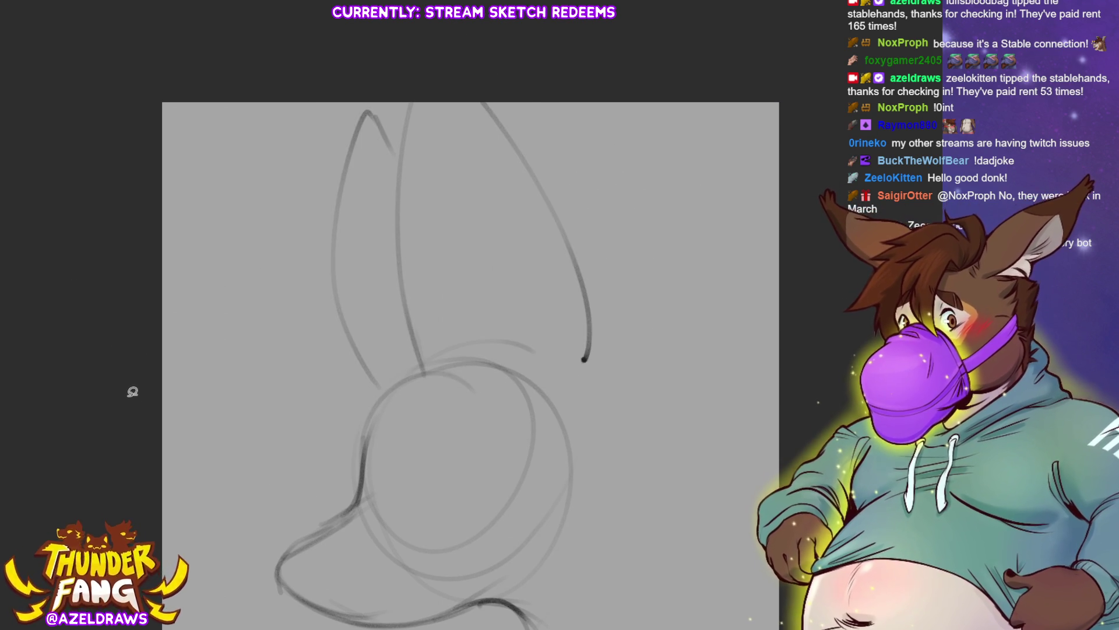
pyautogui.moveTo(350, 385); pyautogui.dragTo(293, 337)
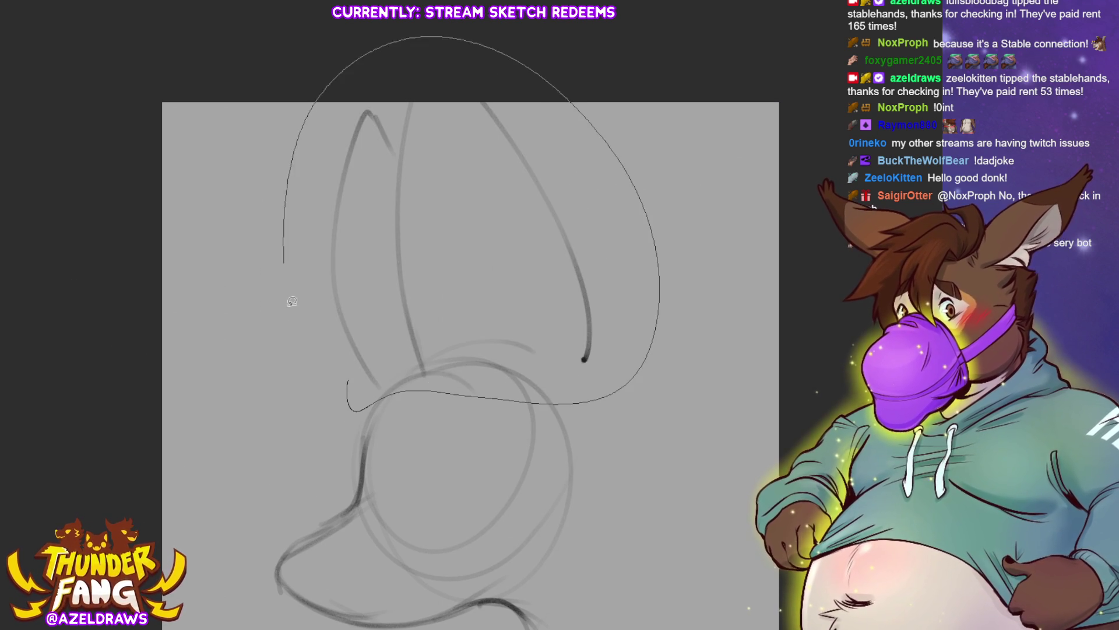
# Step: Rotate the selected ears clockwise, confirm the transform and clear the selection
pyautogui.click(522, 431)
pyautogui.moveTo(648, 227)
pyautogui.mouseDown()
pyautogui.moveTo(581, 271)
pyautogui.moveTo(618, 291)
pyautogui.mouseUp()
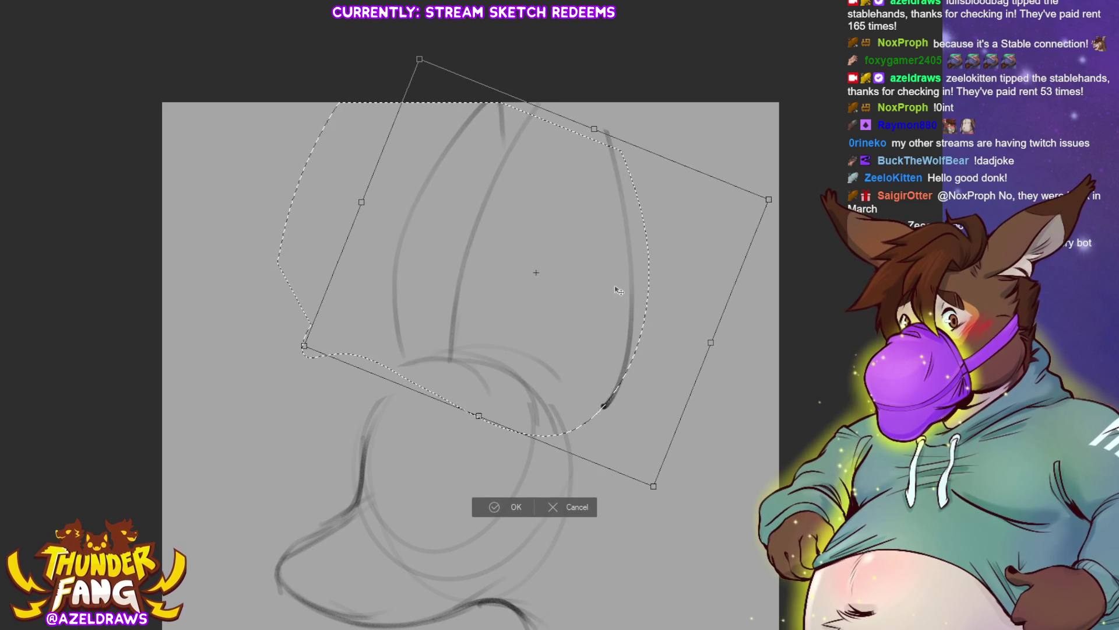
pyautogui.click(507, 508)
pyautogui.hotkey('ctrl', 'd')
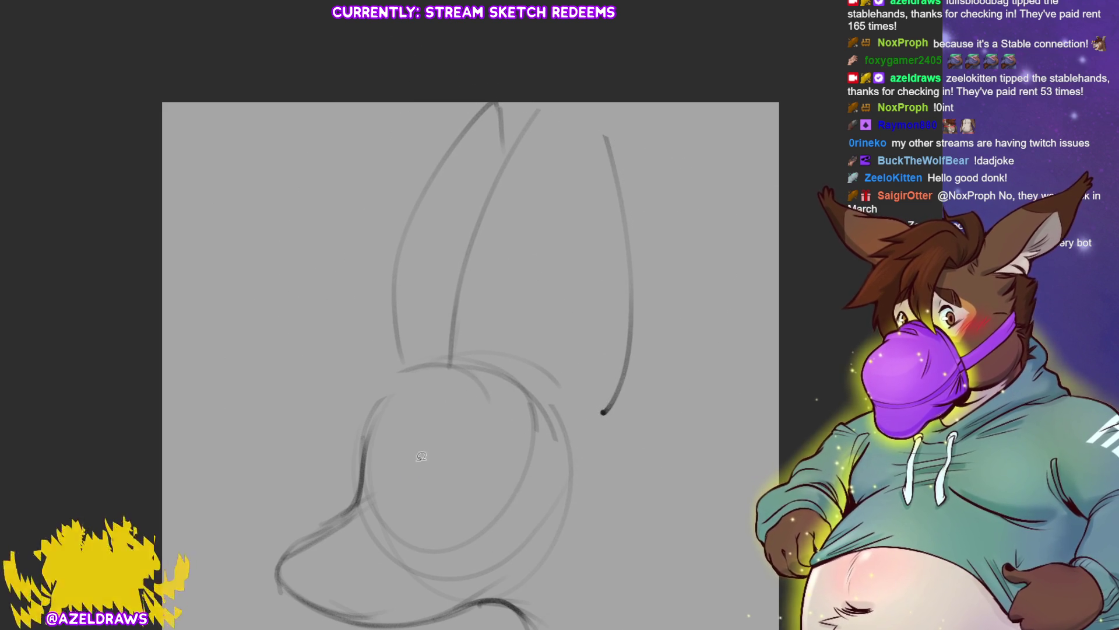
pyautogui.scroll(-2, 219, 399)
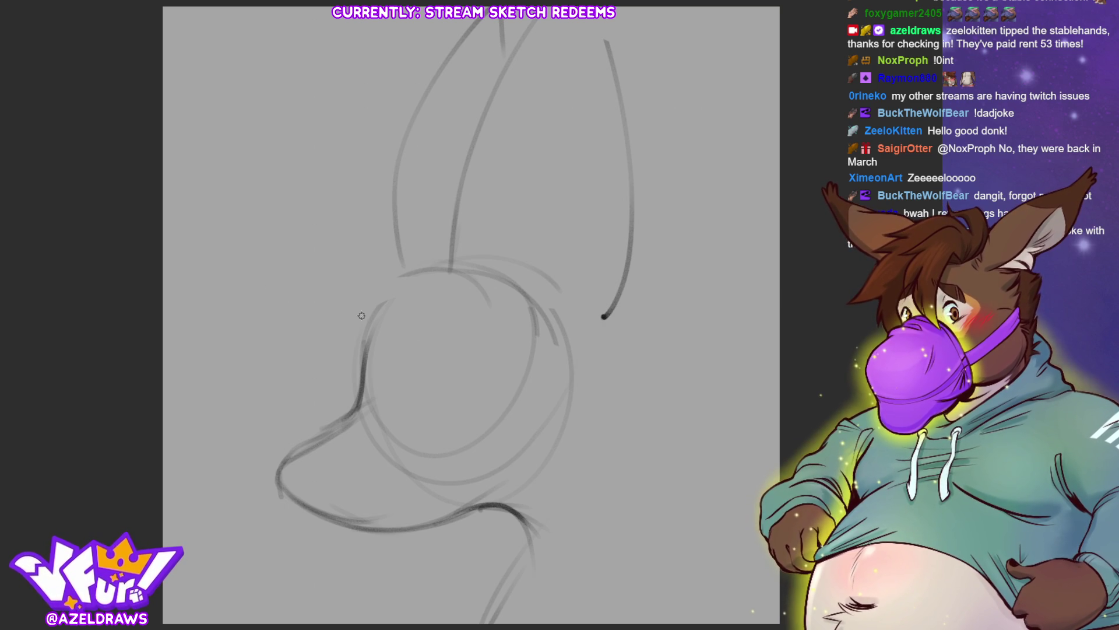
# Step: Sketch spiky cheek fur, darken the inner ear line down to the head and draw the cheek curve
pyautogui.moveTo(362, 315)
pyautogui.mouseDown()
pyautogui.moveTo(331, 367)
pyautogui.moveTo(287, 377)
pyautogui.moveTo(365, 329)
pyautogui.moveTo(376, 371)
pyautogui.moveTo(425, 301)
pyautogui.mouseUp()
pyautogui.moveTo(417, 233)
pyautogui.mouseDown()
pyautogui.moveTo(453, 251)
pyautogui.moveTo(273, 303)
pyautogui.mouseUp()
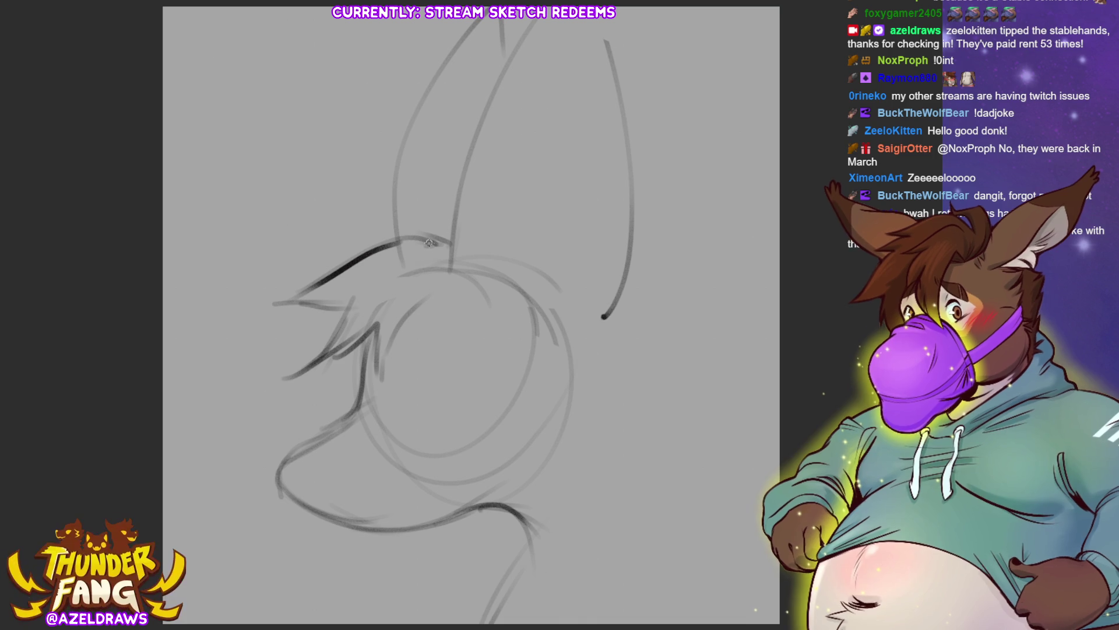
pyautogui.moveTo(427, 233)
pyautogui.mouseDown()
pyautogui.moveTo(451, 245)
pyautogui.moveTo(455, 282)
pyautogui.mouseUp()
pyautogui.moveTo(460, 200); pyautogui.dragTo(473, 304)
pyautogui.moveTo(464, 154); pyautogui.dragTo(458, 210)
pyautogui.moveTo(459, 211)
pyautogui.mouseDown()
pyautogui.moveTo(473, 294)
pyautogui.moveTo(429, 316)
pyautogui.mouseUp()
pyautogui.moveTo(459, 279); pyautogui.dragTo(386, 376)
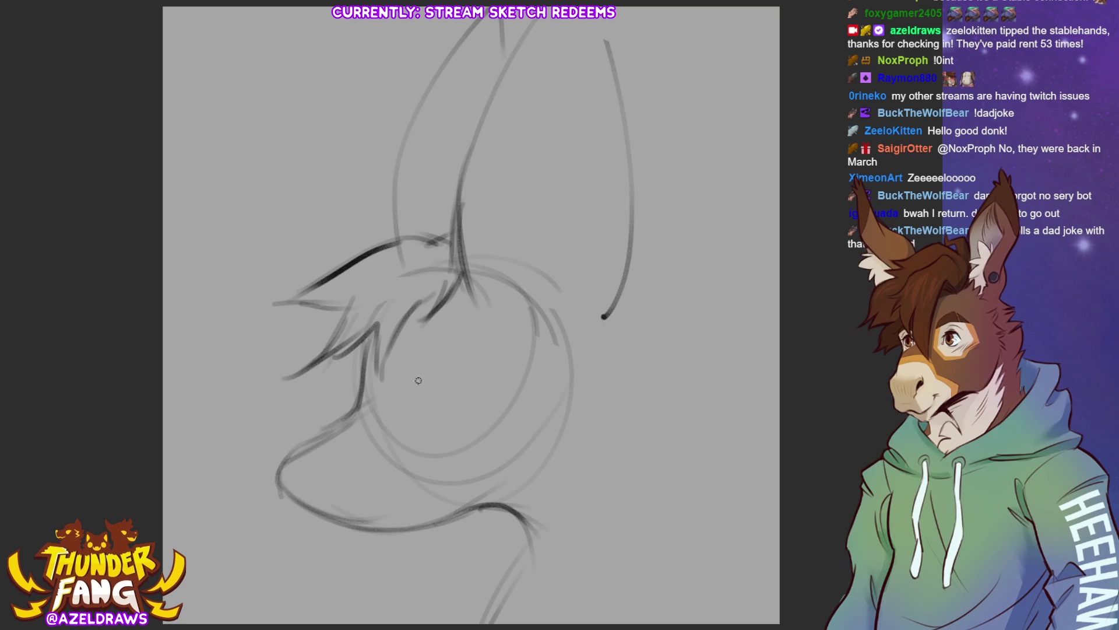
# Step: Sketch a small eye shape inside the head circle, redrawing it after an undo
pyautogui.moveTo(413, 367)
pyautogui.mouseDown()
pyautogui.moveTo(411, 392)
pyautogui.moveTo(414, 370)
pyautogui.moveTo(400, 363)
pyautogui.moveTo(436, 371)
pyautogui.moveTo(395, 374)
pyautogui.mouseUp()
pyautogui.hotkey('ctrl', 'z')
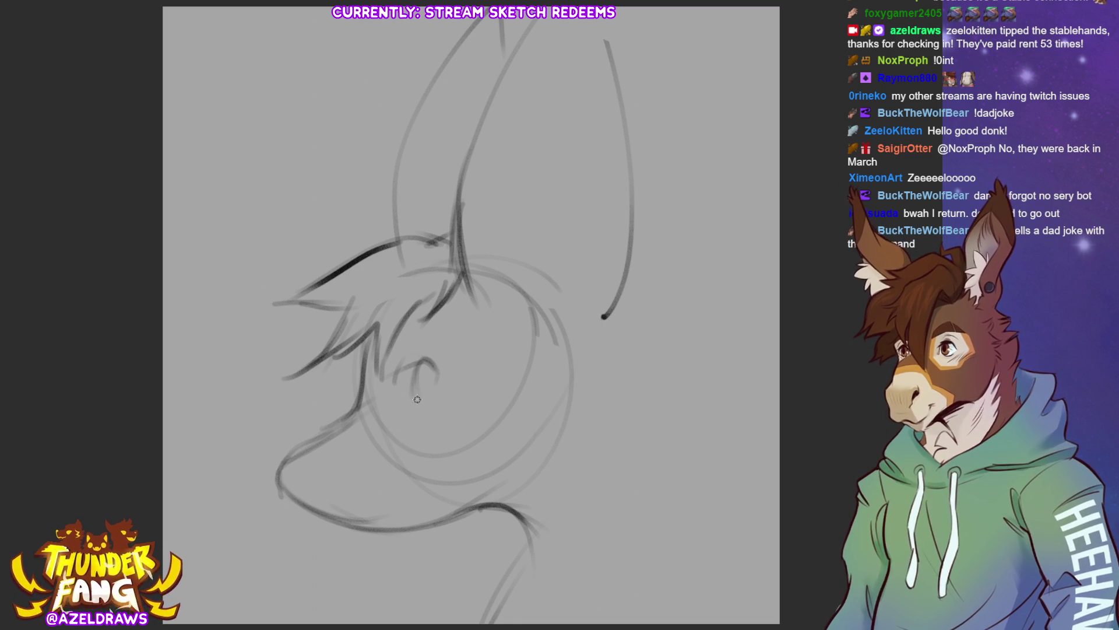
pyautogui.moveTo(410, 398); pyautogui.dragTo(452, 364)
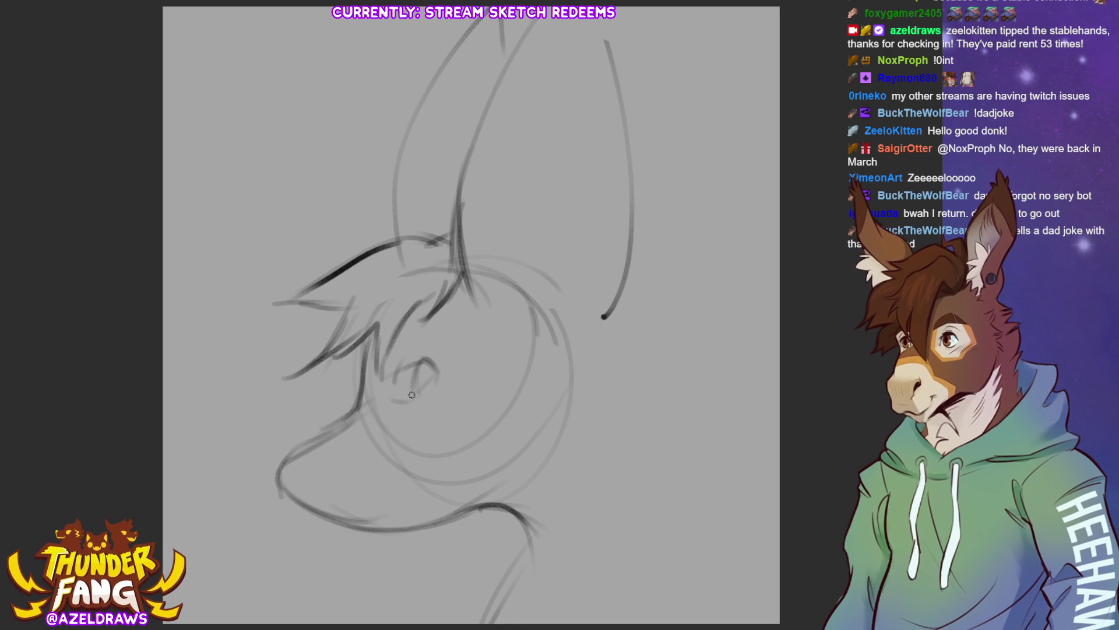
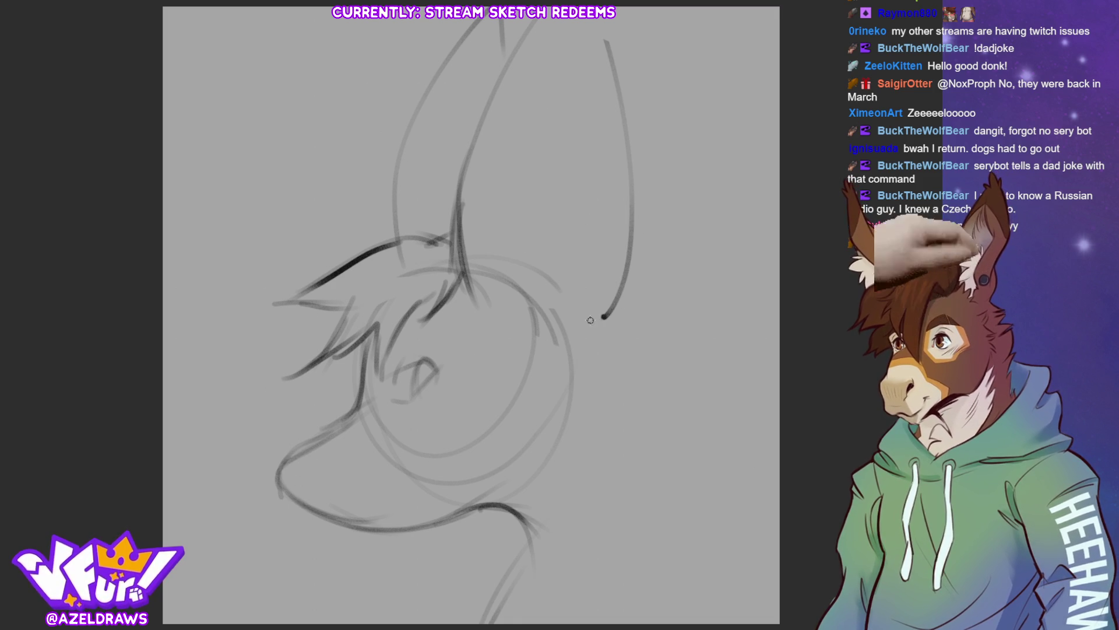
# Step: Rough in the right ear outline and the inner line of the left ear
pyautogui.moveTo(585, 337); pyautogui.dragTo(605, 33)
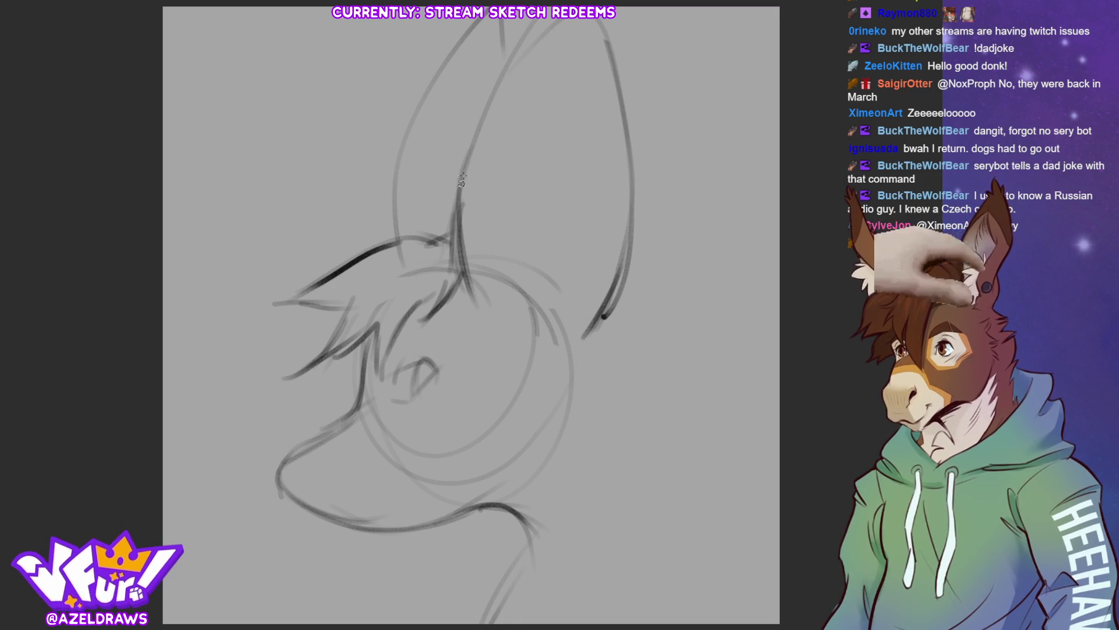
pyautogui.moveTo(453, 212); pyautogui.dragTo(539, 21)
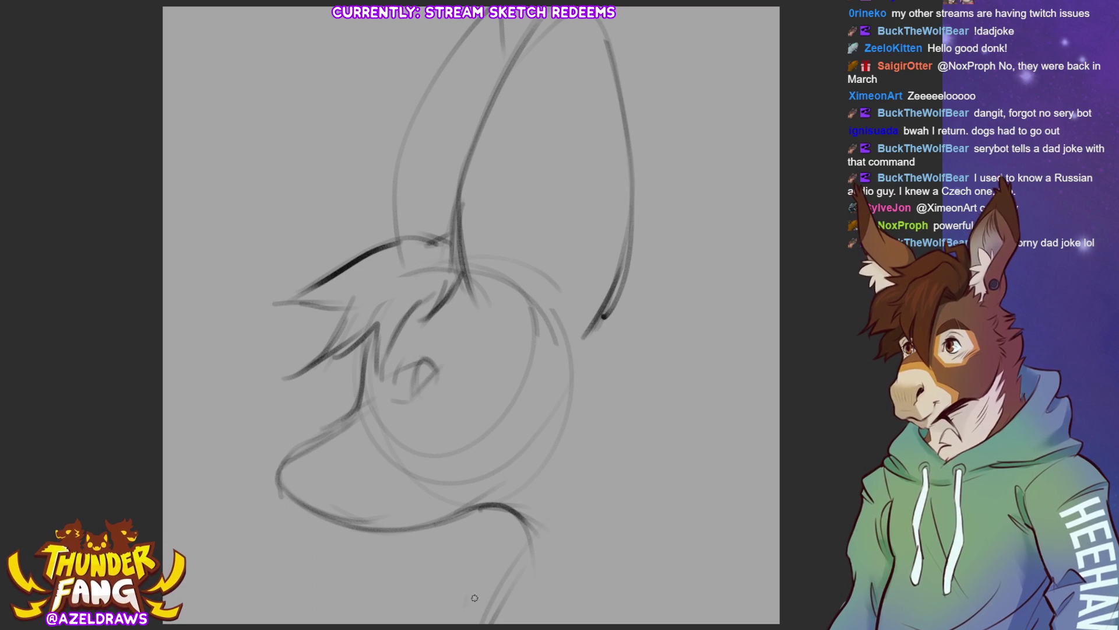
# Step: Sweep long neck and shoulder lines from below the head up toward the right
pyautogui.moveTo(465, 614); pyautogui.dragTo(513, 536)
pyautogui.moveTo(480, 584)
pyautogui.mouseDown()
pyautogui.moveTo(525, 509)
pyautogui.moveTo(637, 469)
pyautogui.mouseUp()
pyautogui.moveTo(566, 490); pyautogui.dragTo(679, 470)
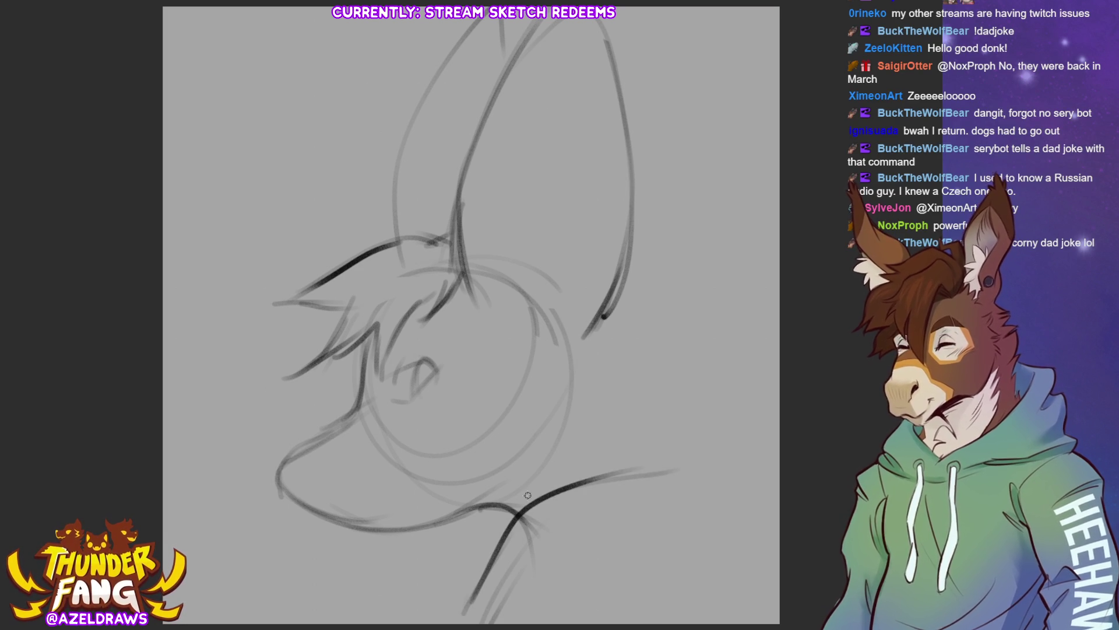
pyautogui.moveTo(548, 495)
pyautogui.mouseDown()
pyautogui.moveTo(669, 473)
pyautogui.moveTo(735, 429)
pyautogui.moveTo(729, 435)
pyautogui.mouseUp()
pyautogui.moveTo(668, 458)
pyautogui.mouseDown()
pyautogui.moveTo(733, 403)
pyautogui.moveTo(779, 476)
pyautogui.mouseUp()
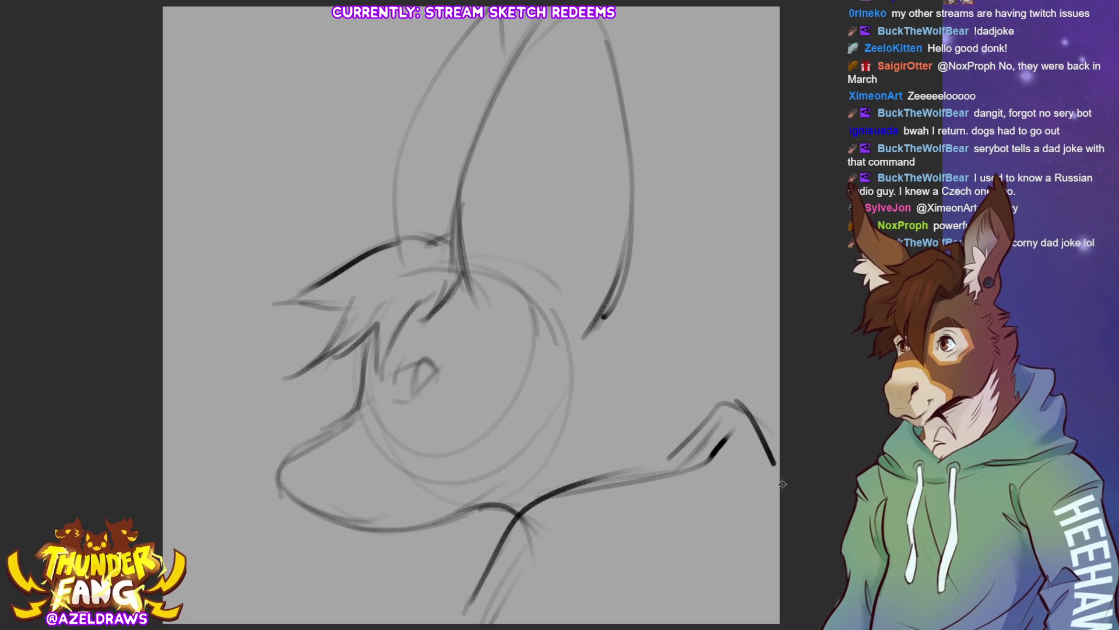
# Step: Layer lighter strokes along the bottom-right neck lines and refine the chin
pyautogui.moveTo(477, 608); pyautogui.dragTo(604, 542)
pyautogui.moveTo(509, 588)
pyautogui.mouseDown()
pyautogui.moveTo(692, 577)
pyautogui.moveTo(775, 620)
pyautogui.moveTo(672, 568)
pyautogui.mouseUp()
pyautogui.moveTo(779, 483); pyautogui.dragTo(758, 560)
pyautogui.moveTo(636, 549); pyautogui.dragTo(777, 584)
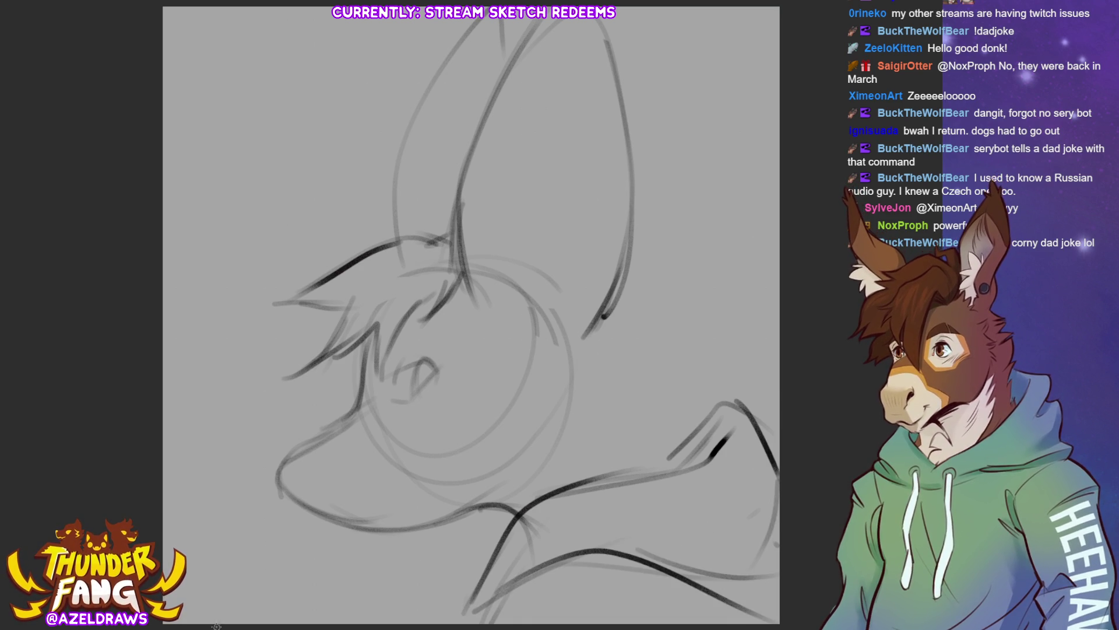
pyautogui.moveTo(292, 446)
pyautogui.mouseDown()
pyautogui.moveTo(297, 492)
pyautogui.moveTo(282, 489)
pyautogui.mouseUp()
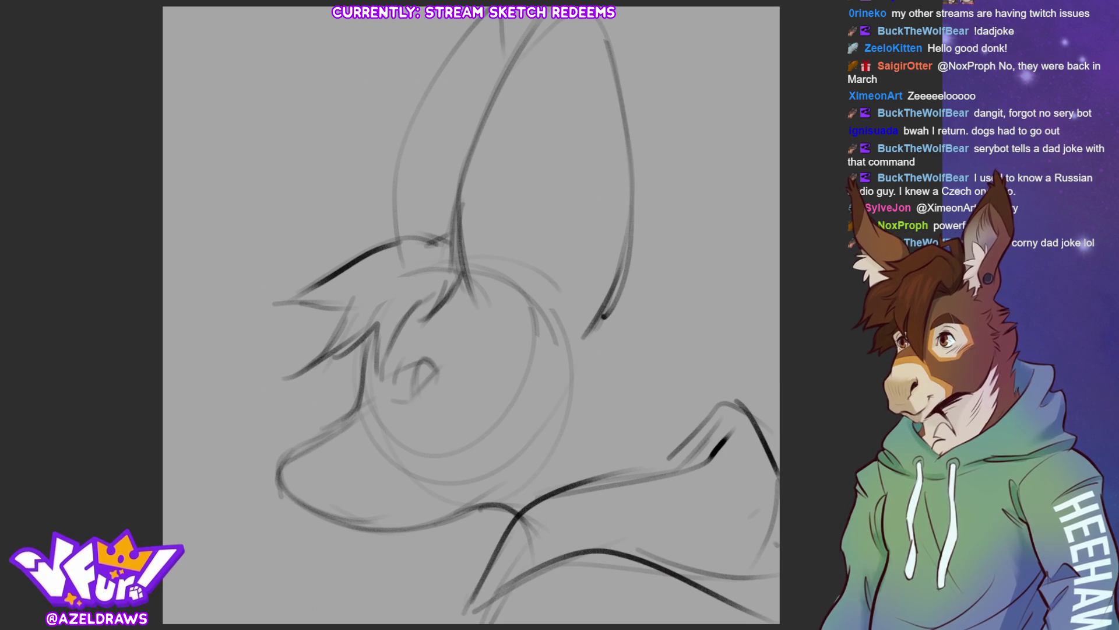
# Step: Sketch the snout curves and the lower face and jaw line
pyautogui.moveTo(502, 373); pyautogui.dragTo(584, 354)
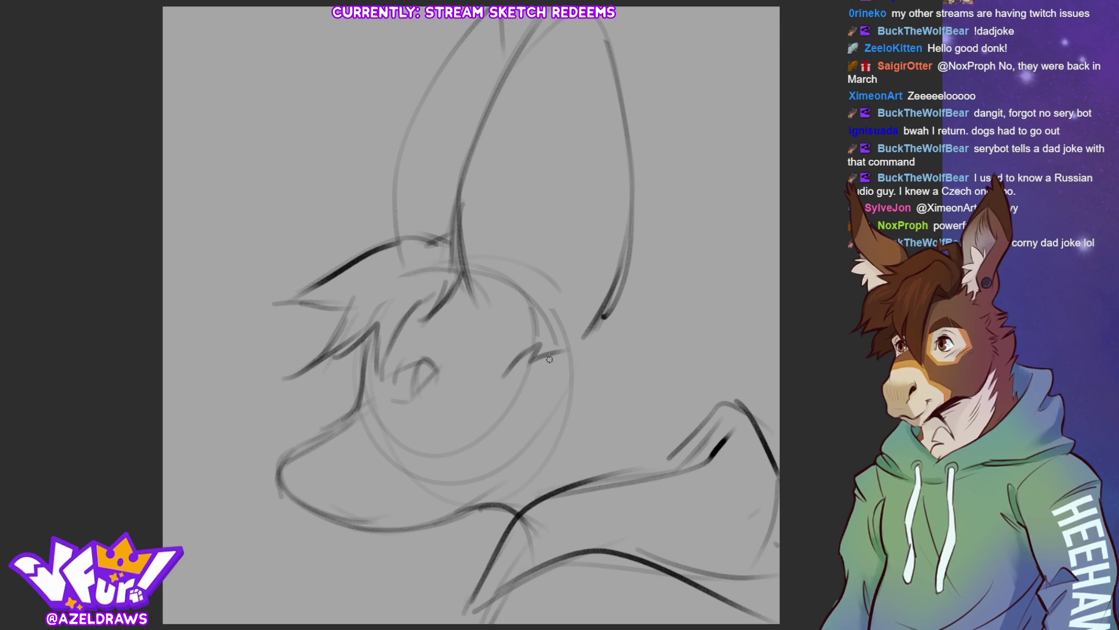
pyautogui.moveTo(514, 369)
pyautogui.mouseDown()
pyautogui.moveTo(501, 398)
pyautogui.moveTo(508, 446)
pyautogui.moveTo(464, 498)
pyautogui.mouseUp()
pyautogui.moveTo(483, 406)
pyautogui.mouseDown()
pyautogui.moveTo(498, 421)
pyautogui.moveTo(524, 392)
pyautogui.mouseUp()
pyautogui.moveTo(581, 355)
pyautogui.mouseDown()
pyautogui.moveTo(679, 340)
pyautogui.moveTo(665, 367)
pyautogui.moveTo(612, 398)
pyautogui.moveTo(687, 420)
pyautogui.mouseUp()
# Step: Add hatching strokes down the cheek and below the face
pyautogui.moveTo(615, 404); pyautogui.dragTo(706, 458)
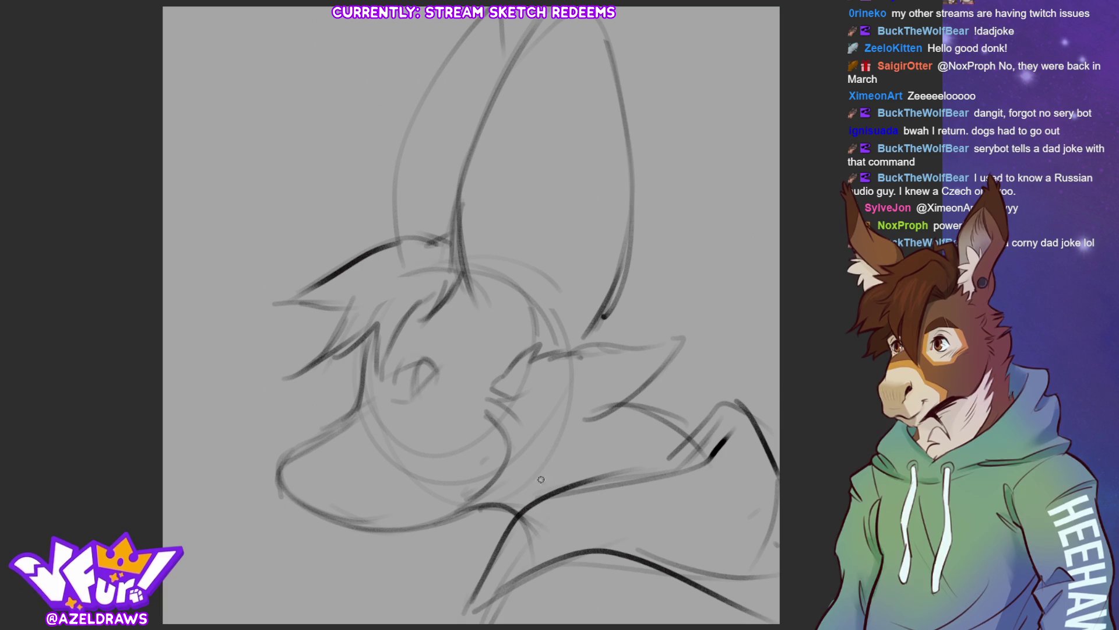
pyautogui.moveTo(581, 486); pyautogui.dragTo(681, 505)
pyautogui.moveTo(650, 418)
pyautogui.mouseDown()
pyautogui.moveTo(708, 483)
pyautogui.moveTo(688, 473)
pyautogui.mouseUp()
pyautogui.moveTo(526, 463); pyautogui.dragTo(676, 511)
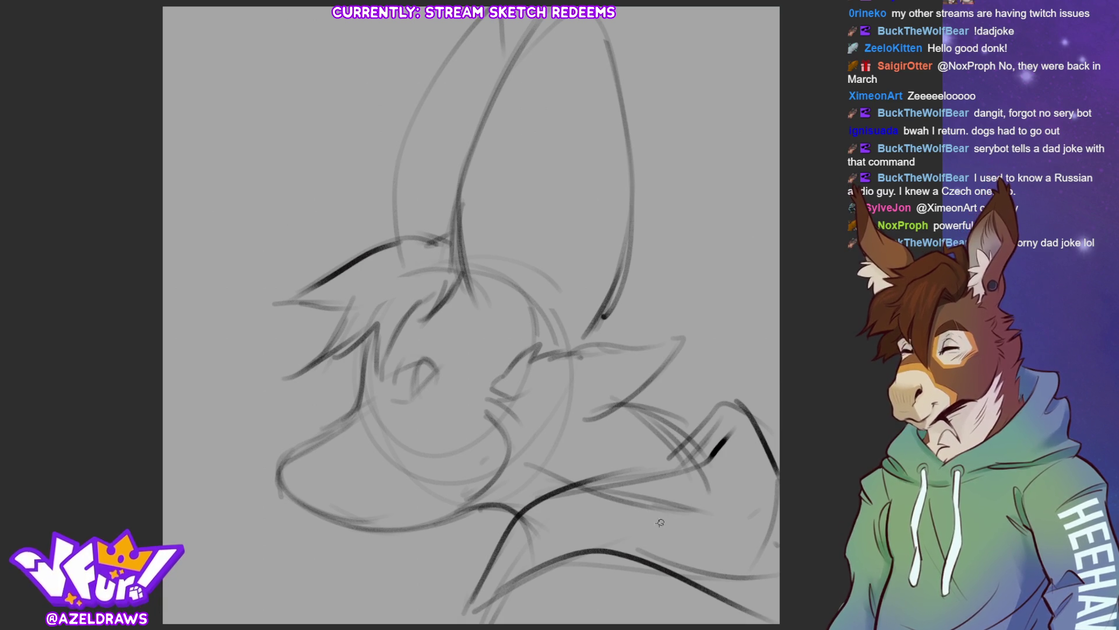
pyautogui.moveTo(596, 340); pyautogui.dragTo(610, 305)
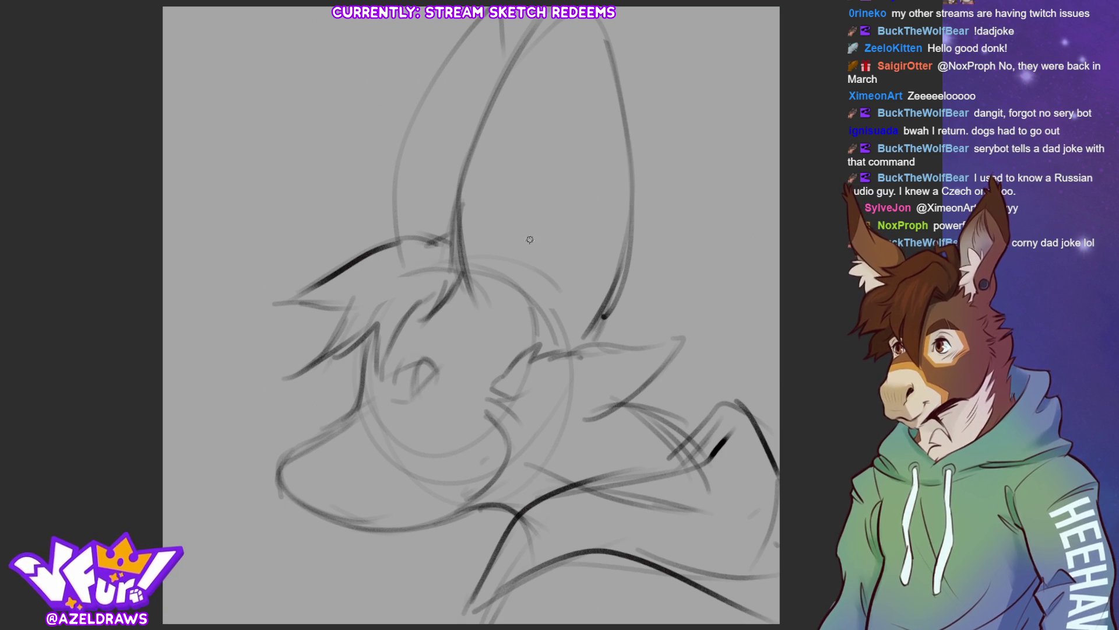
# Step: Sketch vertical lines and a long inner curve inside the tall ear
pyautogui.moveTo(528, 220)
pyautogui.mouseDown()
pyautogui.moveTo(536, 297)
pyautogui.moveTo(520, 77)
pyautogui.mouseUp()
pyautogui.moveTo(550, 36); pyautogui.dragTo(524, 156)
pyautogui.moveTo(529, 285); pyautogui.dragTo(526, 140)
pyautogui.moveTo(521, 220); pyautogui.dragTo(641, 69)
# Step: Rough in a second ear curving up to the right canvas edge
pyautogui.moveTo(534, 193)
pyautogui.mouseDown()
pyautogui.moveTo(748, 63)
pyautogui.moveTo(738, 139)
pyautogui.mouseUp()
pyautogui.moveTo(530, 238); pyautogui.dragTo(778, 86)
pyautogui.moveTo(523, 301); pyautogui.dragTo(659, 209)
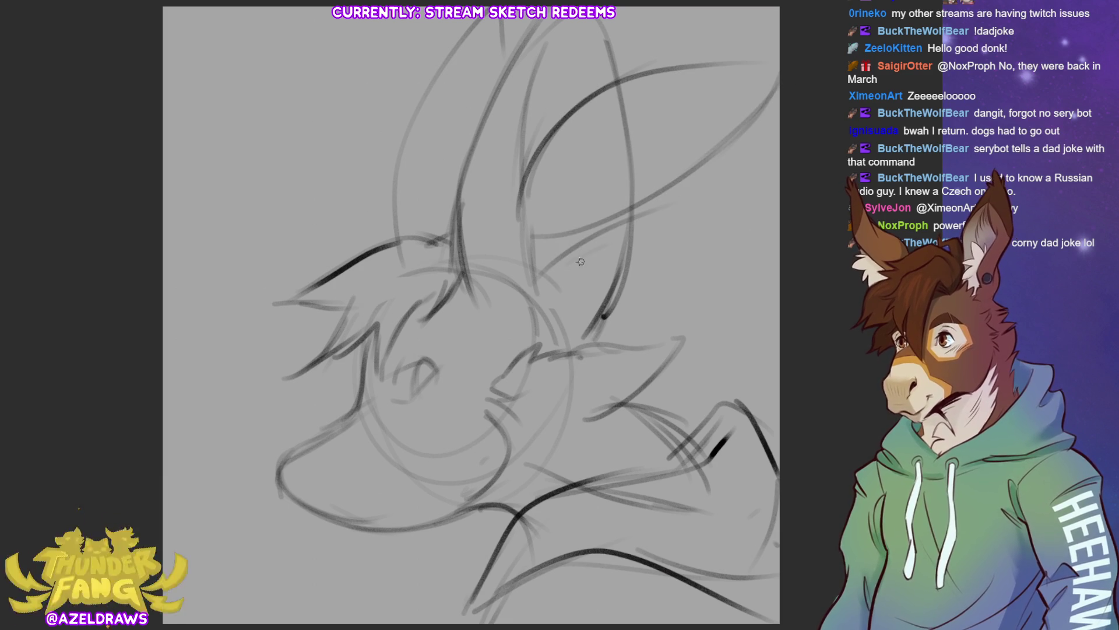
pyautogui.moveTo(572, 259); pyautogui.dragTo(700, 182)
pyautogui.moveTo(541, 289); pyautogui.dragTo(765, 250)
pyautogui.moveTo(672, 306); pyautogui.dragTo(779, 210)
pyautogui.moveTo(658, 181)
pyautogui.mouseDown()
pyautogui.moveTo(697, 172)
pyautogui.moveTo(779, 189)
pyautogui.mouseUp()
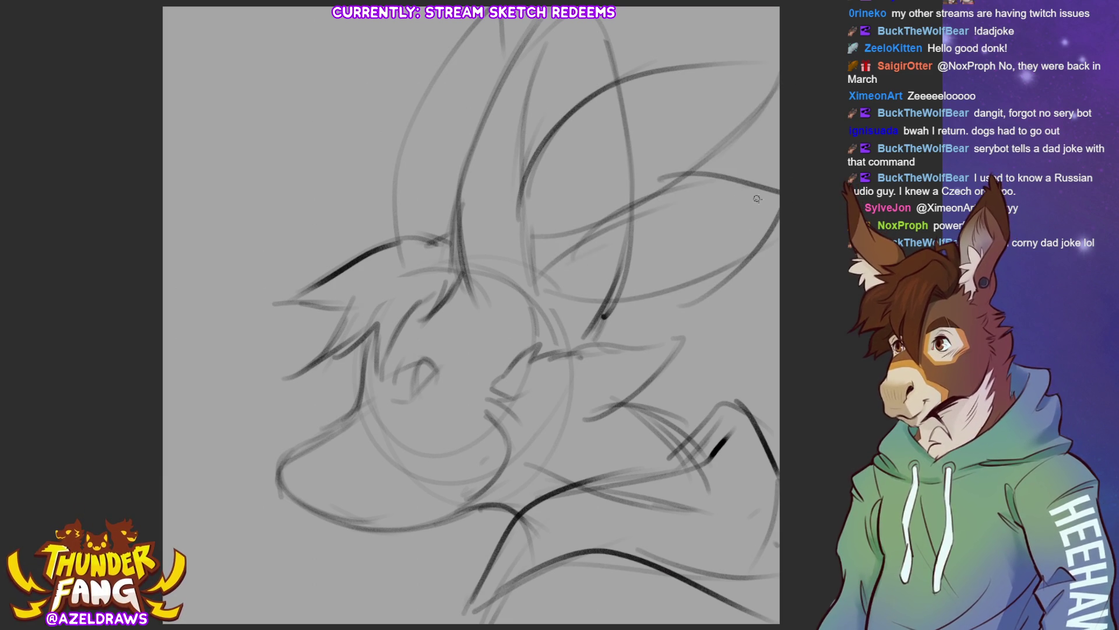
# Step: Undo stray lower-ear strokes and redraw the second ear's curves and the lines below it
pyautogui.hotkey('ctrl', 'z')
pyautogui.hotkey('ctrl', 'z')
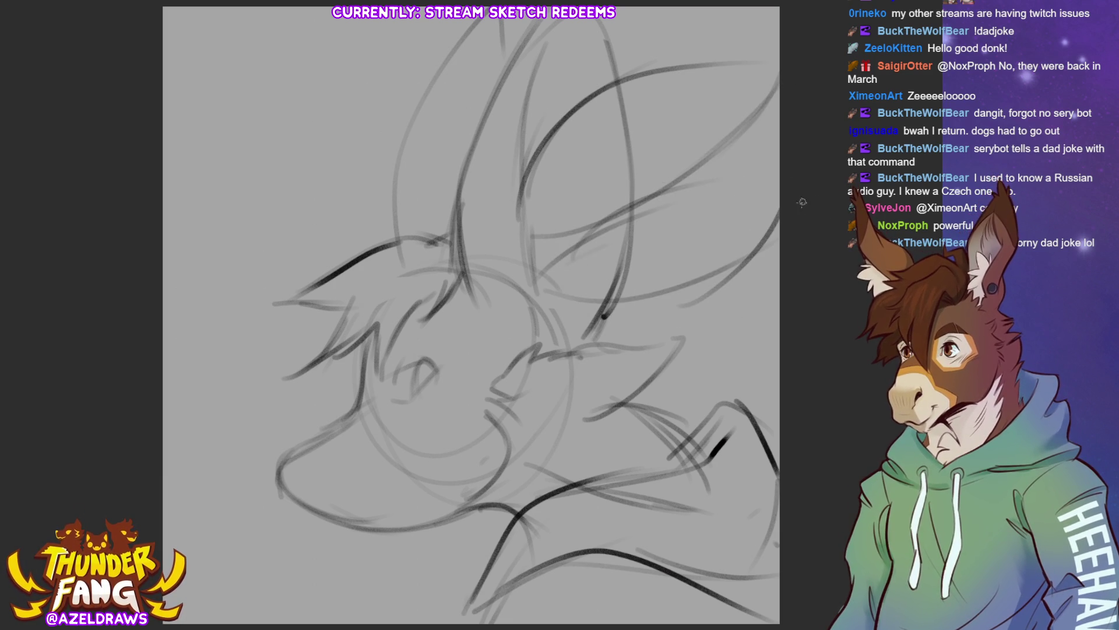
pyautogui.hotkey('ctrl', 'z')
pyautogui.hotkey('ctrl', 'z')
pyautogui.hotkey('ctrl', 'z')
pyautogui.moveTo(553, 245); pyautogui.dragTo(781, 139)
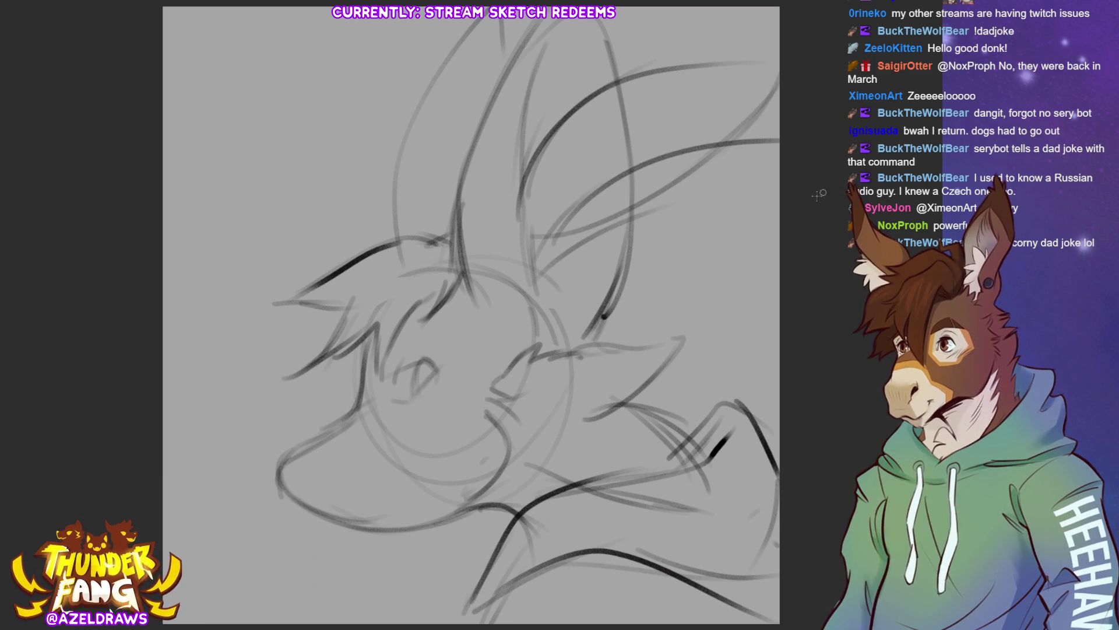
pyautogui.moveTo(542, 253); pyautogui.dragTo(780, 271)
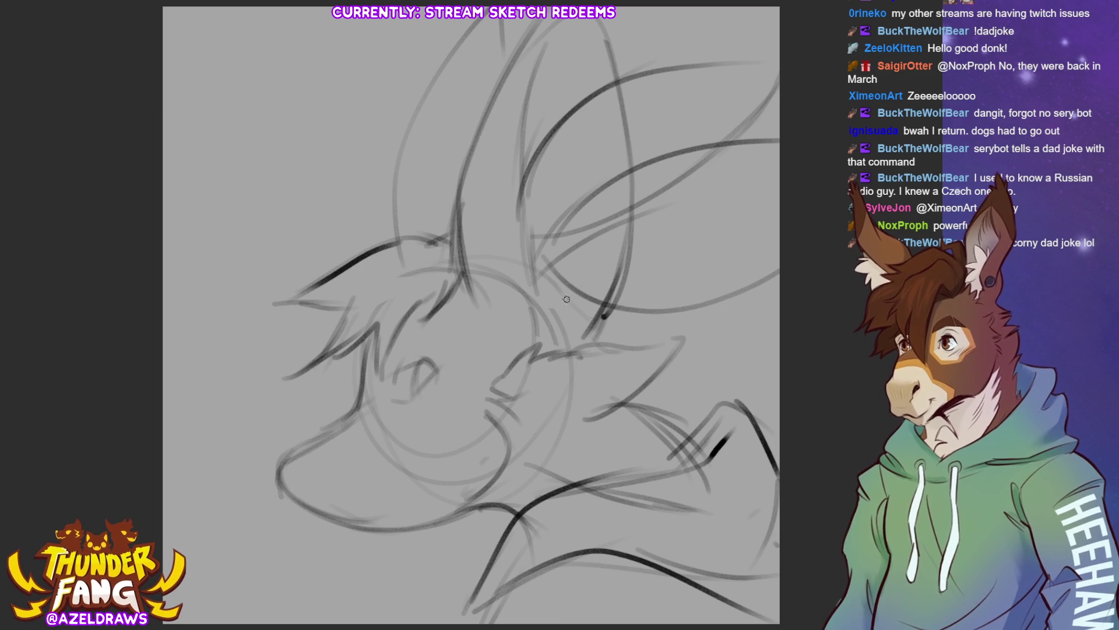
pyautogui.moveTo(603, 346); pyautogui.dragTo(748, 342)
pyautogui.moveTo(669, 315); pyautogui.dragTo(747, 344)
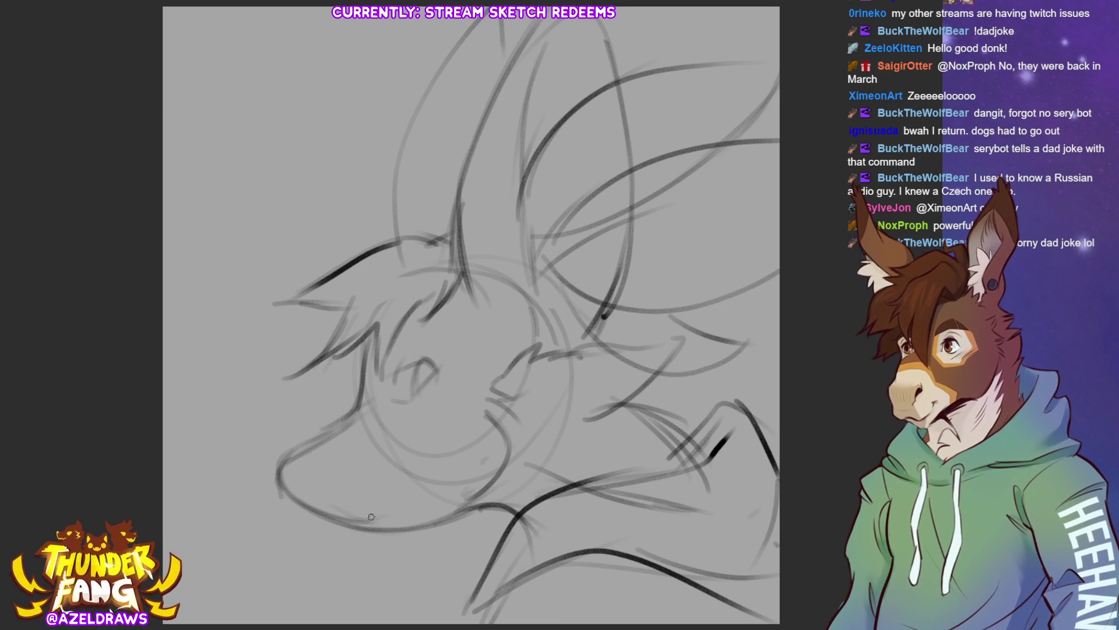
# Step: Sketch the chin curve, undo it, and redraw it with faint strokes
pyautogui.moveTo(345, 511); pyautogui.dragTo(407, 480)
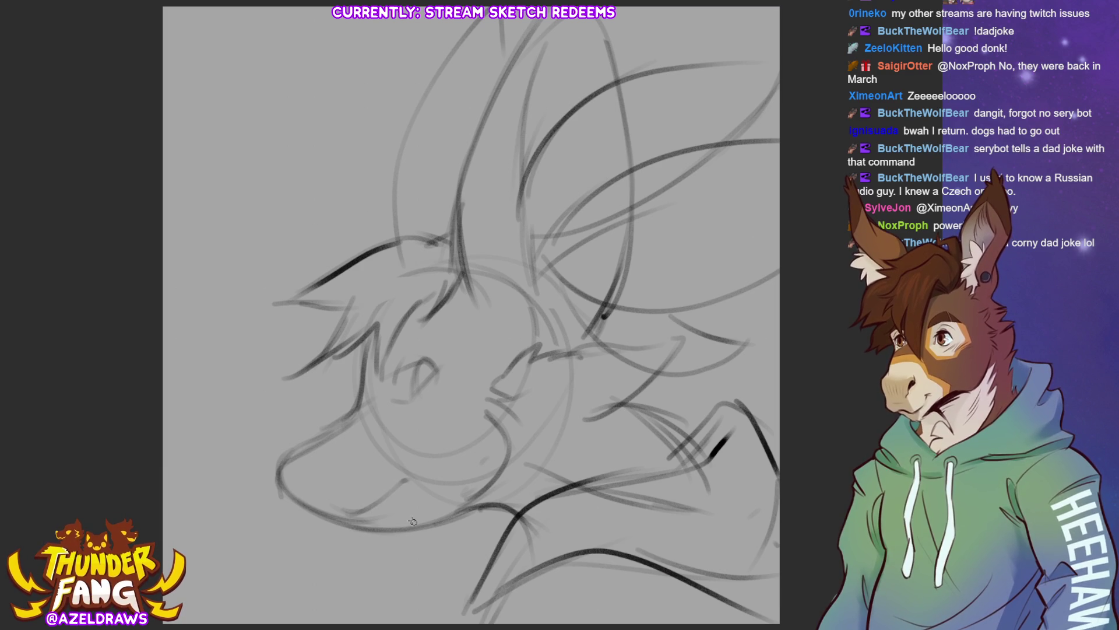
pyautogui.moveTo(355, 515)
pyautogui.mouseDown()
pyautogui.moveTo(407, 483)
pyautogui.moveTo(409, 498)
pyautogui.moveTo(416, 478)
pyautogui.mouseUp()
pyautogui.hotkey('ctrl', 'z')
pyautogui.hotkey('ctrl', 'z')
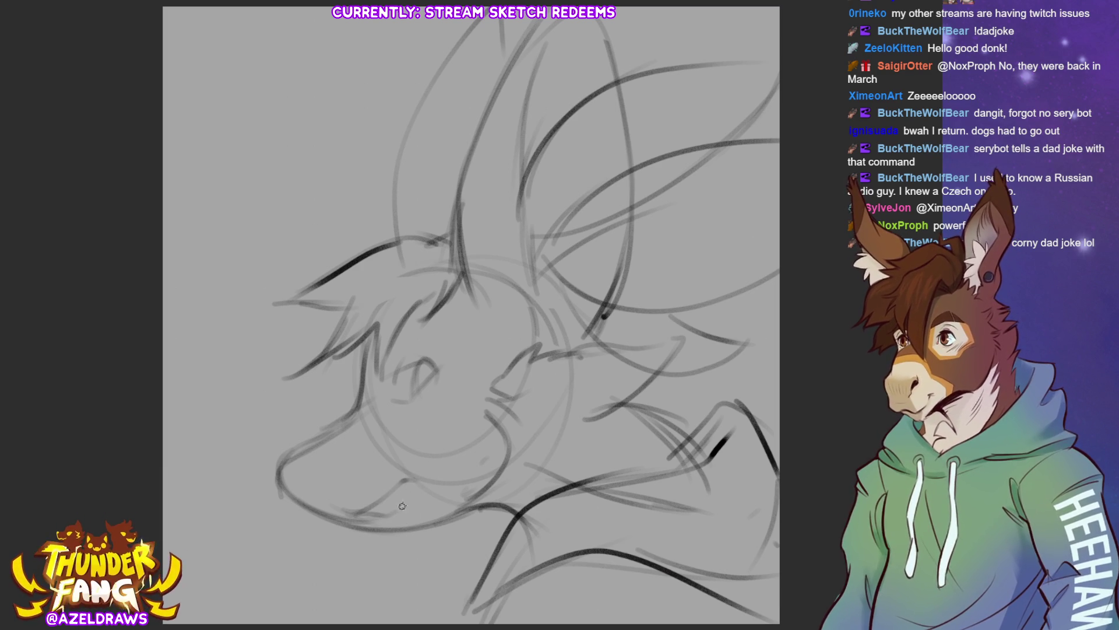
pyautogui.moveTo(396, 516); pyautogui.dragTo(420, 481)
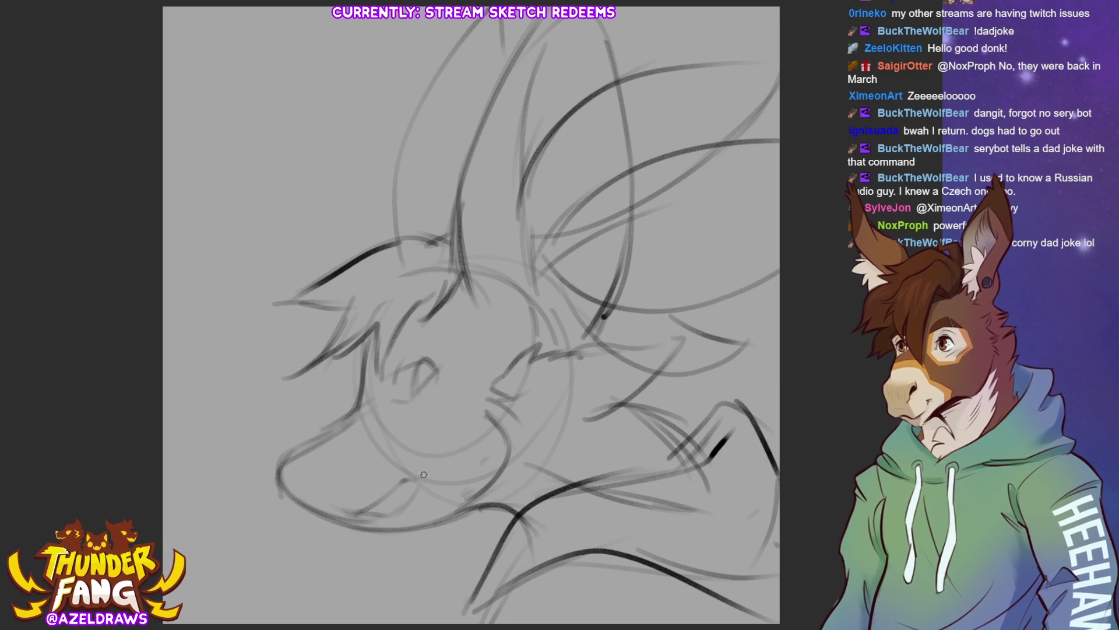
pyautogui.moveTo(300, 478)
pyautogui.mouseDown()
pyautogui.moveTo(318, 456)
pyautogui.moveTo(308, 486)
pyautogui.mouseUp()
pyautogui.moveTo(323, 441); pyautogui.dragTo(326, 469)
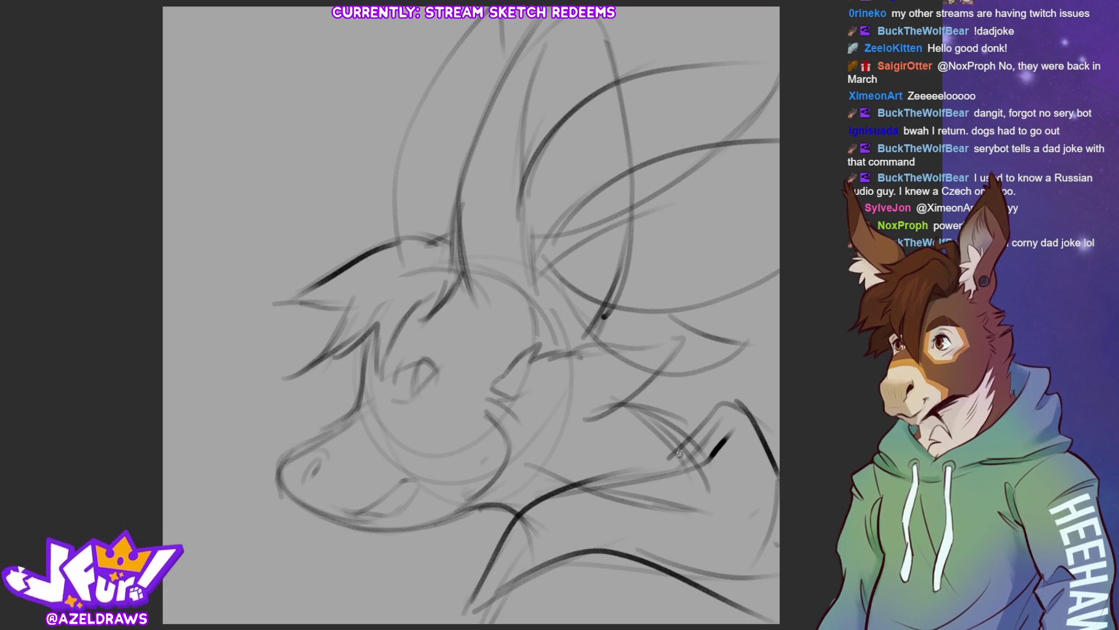
# Step: Draw a short bottom stroke and loose arcs at the lower left of the canvas
pyautogui.moveTo(468, 615); pyautogui.dragTo(512, 580)
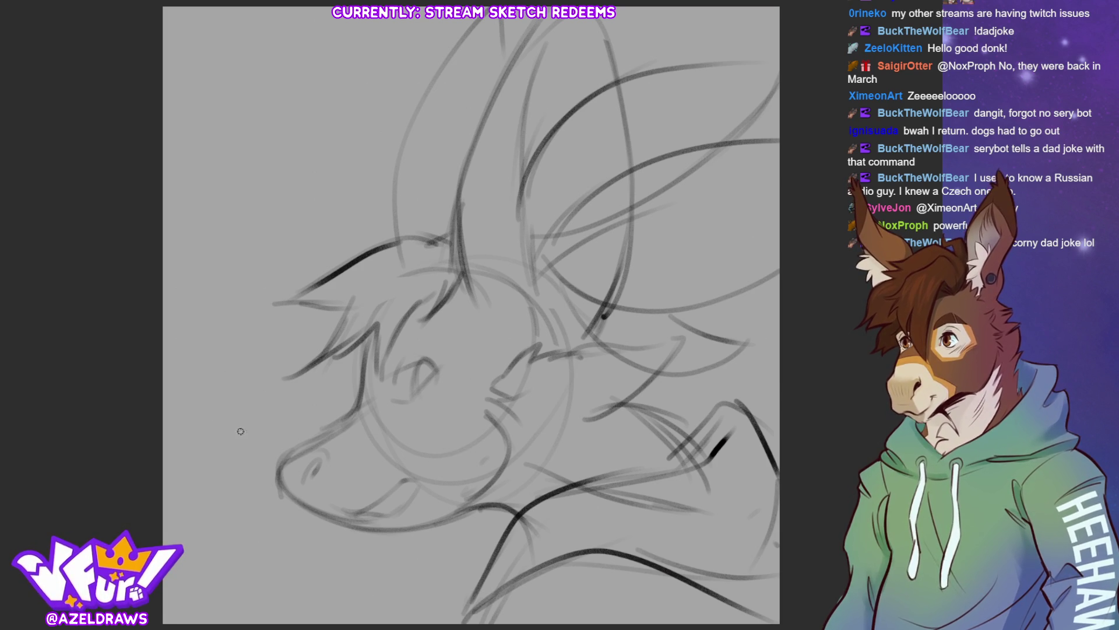
pyautogui.moveTo(163, 486); pyautogui.dragTo(221, 399)
pyautogui.moveTo(166, 439)
pyautogui.mouseDown()
pyautogui.moveTo(213, 396)
pyautogui.moveTo(280, 446)
pyautogui.mouseUp()
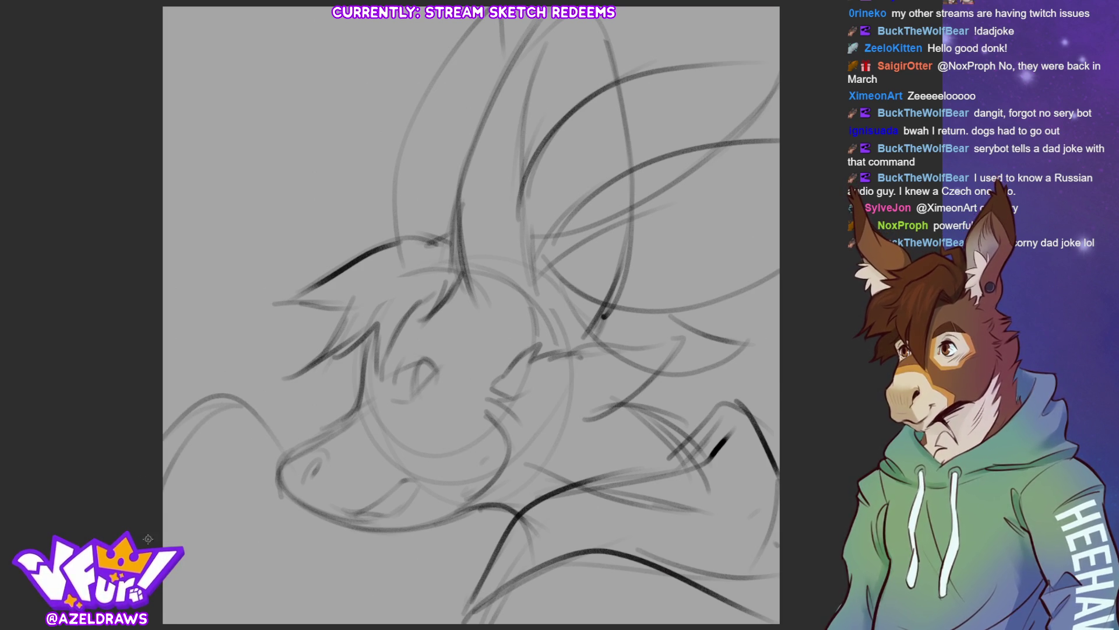
pyautogui.moveTo(198, 595); pyautogui.dragTo(228, 580)
pyautogui.moveTo(317, 530); pyautogui.dragTo(294, 575)
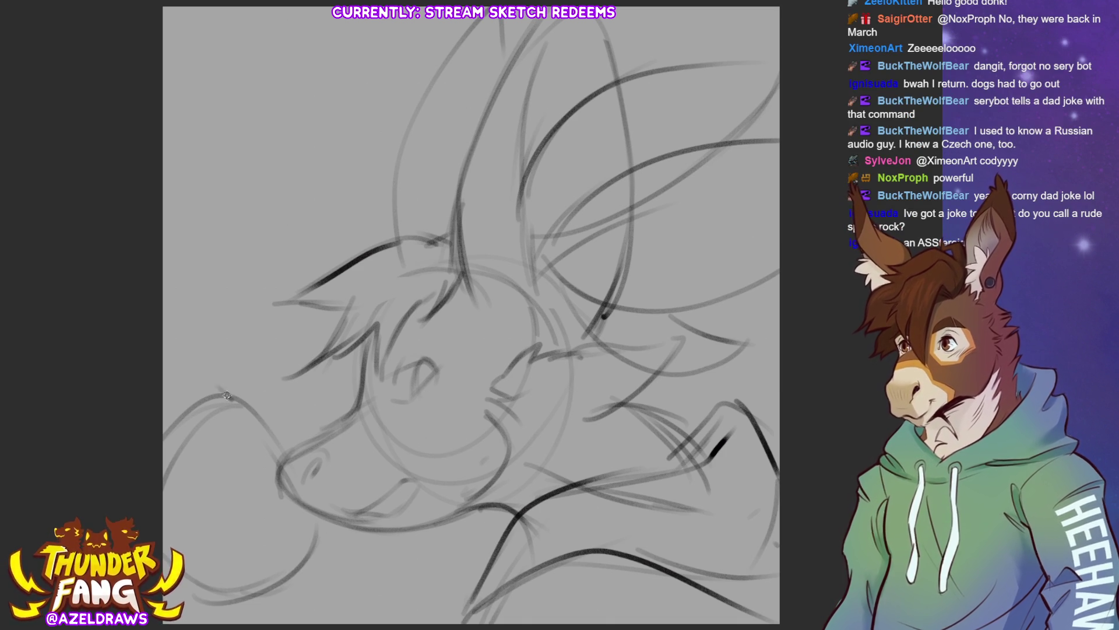
# Step: Stroke the left edge and bottom left, then sketch and darken a small circle near the bottom
pyautogui.moveTo(229, 397)
pyautogui.mouseDown()
pyautogui.moveTo(164, 359)
pyautogui.moveTo(205, 399)
pyautogui.moveTo(165, 409)
pyautogui.moveTo(164, 429)
pyautogui.mouseUp()
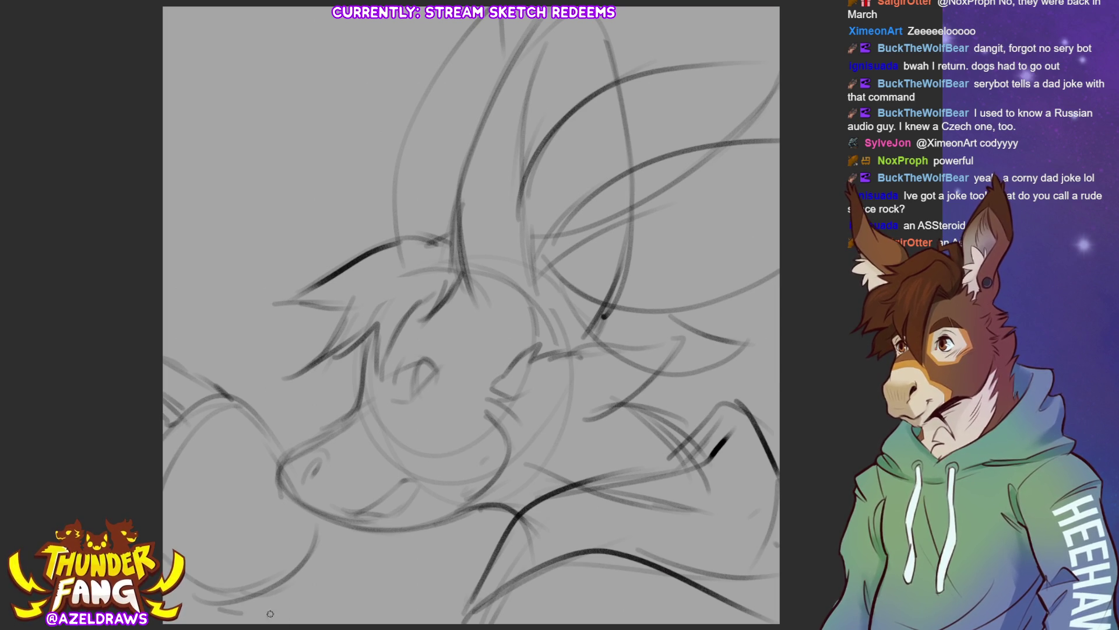
pyautogui.moveTo(218, 613)
pyautogui.mouseDown()
pyautogui.moveTo(273, 615)
pyautogui.moveTo(350, 570)
pyautogui.moveTo(294, 546)
pyautogui.moveTo(353, 601)
pyautogui.mouseUp()
pyautogui.moveTo(345, 532)
pyautogui.mouseDown()
pyautogui.moveTo(287, 545)
pyautogui.moveTo(289, 591)
pyautogui.mouseUp()
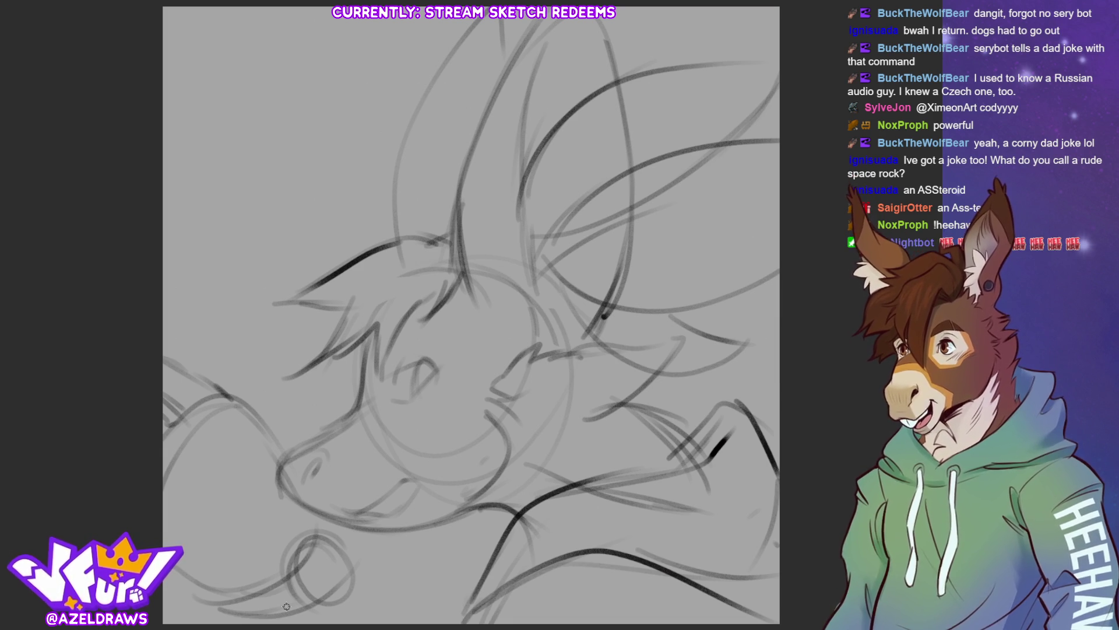
pyautogui.moveTo(289, 563)
pyautogui.mouseDown()
pyautogui.moveTo(350, 536)
pyautogui.moveTo(352, 592)
pyautogui.mouseUp()
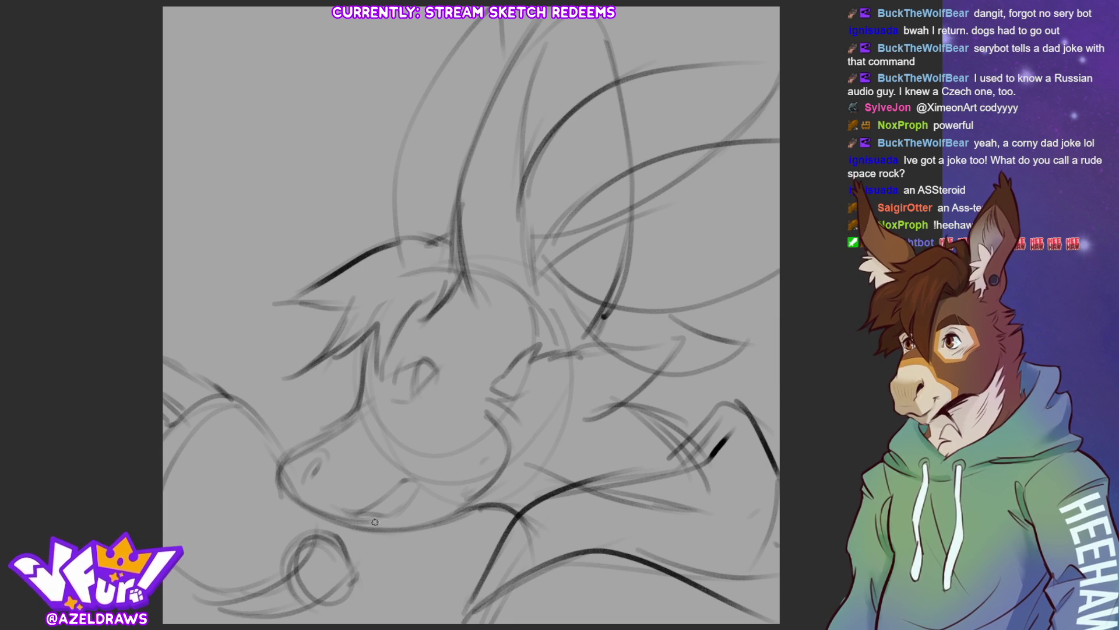
# Step: Add curved strokes on both sides of the small bottom circle
pyautogui.moveTo(388, 549)
pyautogui.mouseDown()
pyautogui.moveTo(404, 537)
pyautogui.moveTo(390, 570)
pyautogui.mouseUp()
pyautogui.moveTo(400, 577)
pyautogui.mouseDown()
pyautogui.moveTo(439, 555)
pyautogui.moveTo(422, 593)
pyautogui.moveTo(429, 558)
pyautogui.mouseUp()
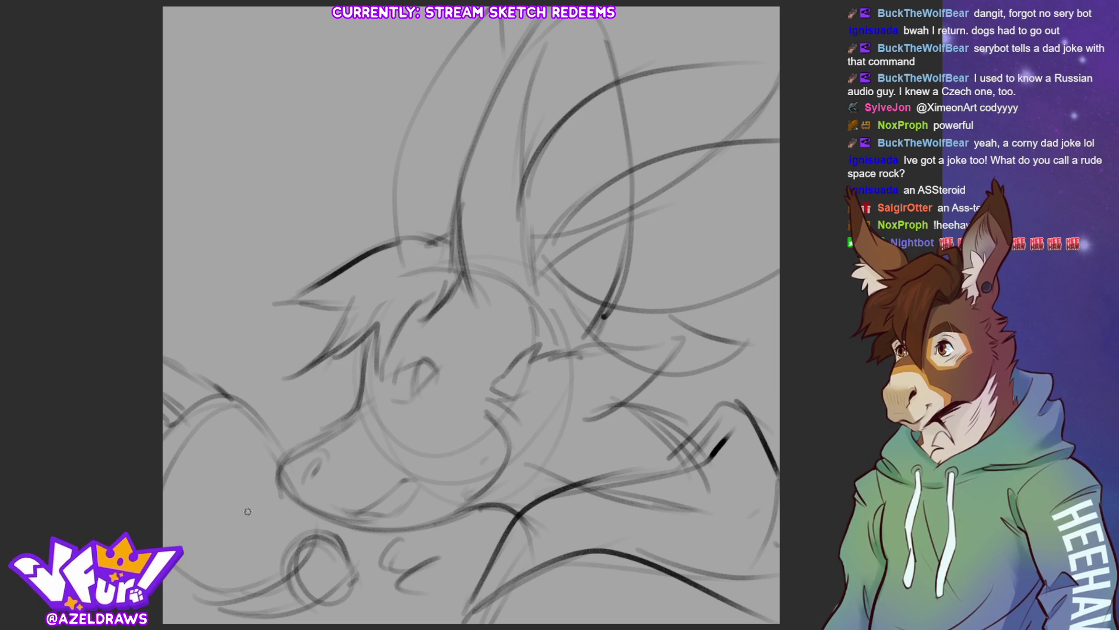
pyautogui.moveTo(220, 532)
pyautogui.mouseDown()
pyautogui.moveTo(261, 546)
pyautogui.moveTo(276, 509)
pyautogui.mouseUp()
pyautogui.moveTo(247, 561); pyautogui.dragTo(228, 546)
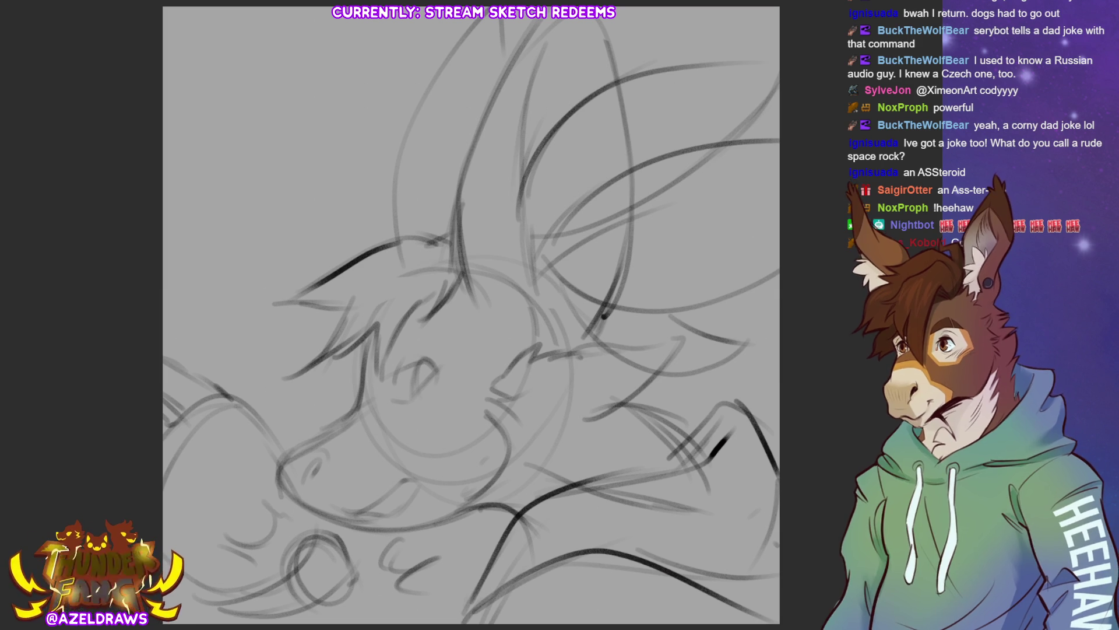
# Step: Draw a curve up to the top-right edge and a faint line across the face
pyautogui.moveTo(535, 161)
pyautogui.mouseDown()
pyautogui.moveTo(551, 123)
pyautogui.moveTo(599, 84)
pyautogui.moveTo(778, 58)
pyautogui.mouseUp()
pyautogui.moveTo(786, 96); pyautogui.dragTo(749, 138)
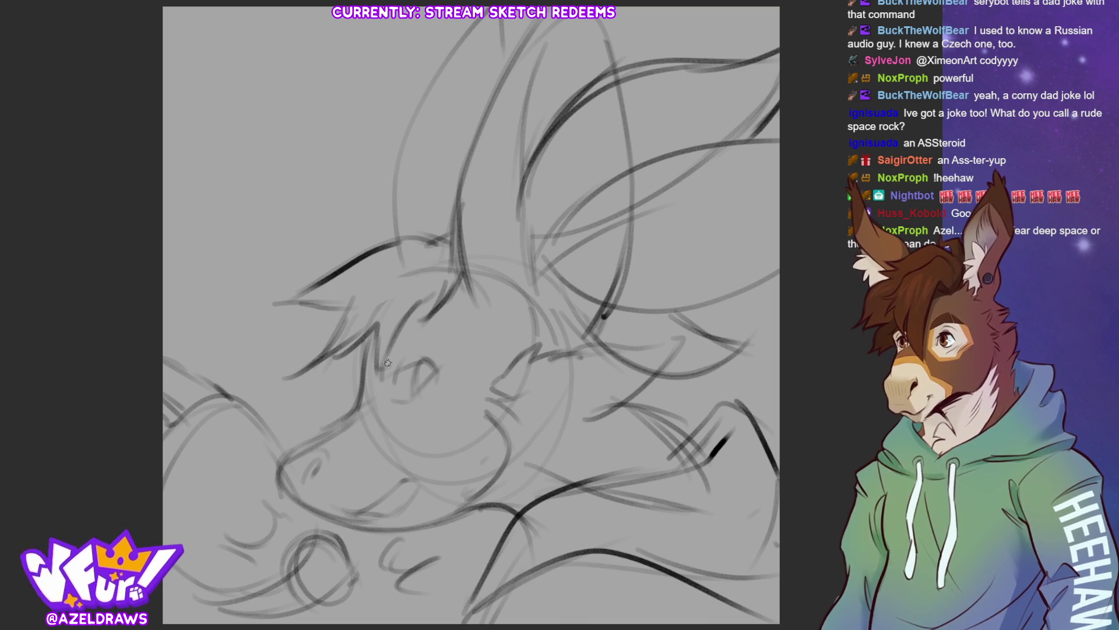
pyautogui.moveTo(381, 374)
pyautogui.mouseDown()
pyautogui.moveTo(442, 327)
pyautogui.moveTo(420, 329)
pyautogui.mouseUp()
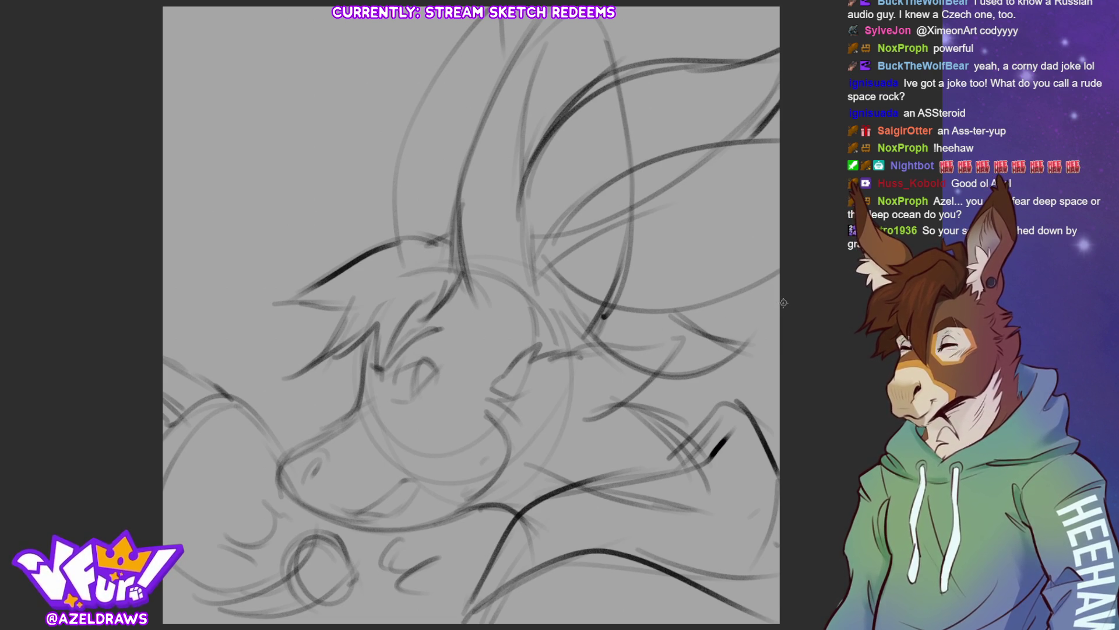
# Step: Darken the strokes at the left edge and retrace the bottom circle
pyautogui.moveTo(179, 362)
pyautogui.mouseDown()
pyautogui.moveTo(247, 399)
pyautogui.moveTo(263, 425)
pyautogui.mouseUp()
pyautogui.moveTo(163, 404); pyautogui.dragTo(194, 438)
pyautogui.moveTo(250, 409); pyautogui.dragTo(275, 453)
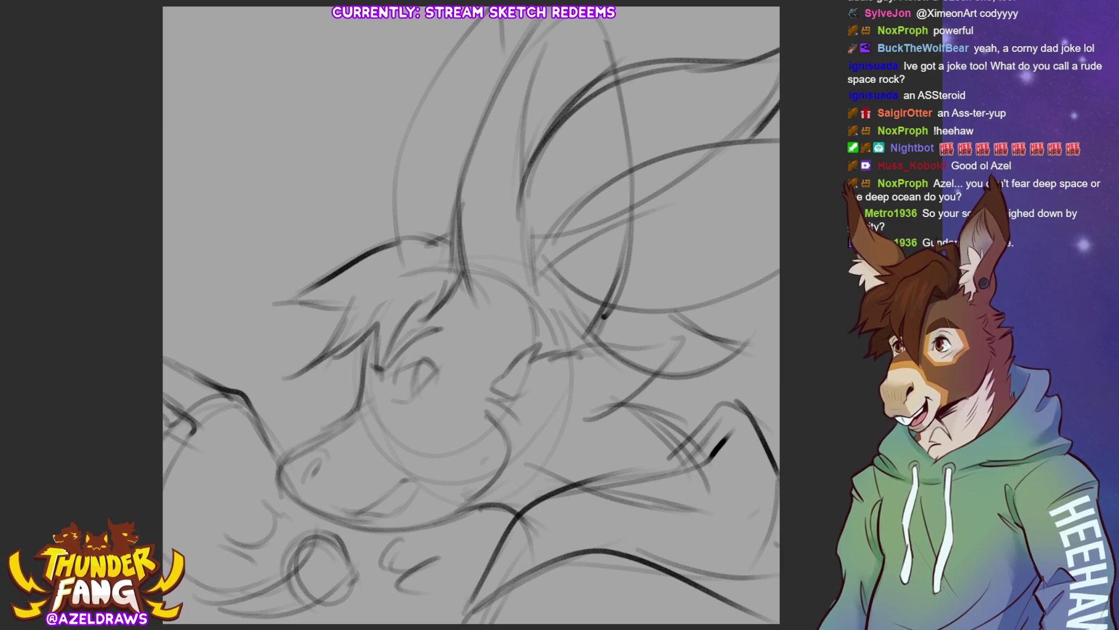
pyautogui.moveTo(296, 567)
pyautogui.mouseDown()
pyautogui.moveTo(331, 597)
pyautogui.moveTo(339, 538)
pyautogui.moveTo(354, 565)
pyautogui.moveTo(324, 530)
pyautogui.mouseUp()
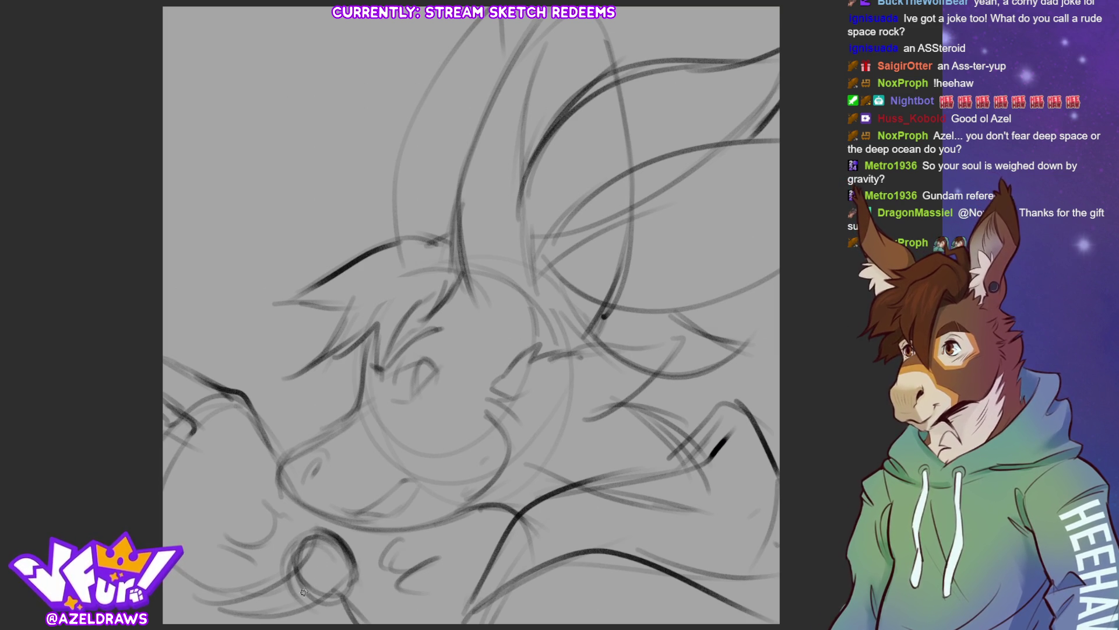
# Step: Sketch rough lines along the hair and rough out the upper-left ear shape
pyautogui.moveTo(470, 313)
pyautogui.mouseDown()
pyautogui.moveTo(479, 145)
pyautogui.moveTo(513, 182)
pyautogui.moveTo(532, 332)
pyautogui.moveTo(507, 169)
pyautogui.moveTo(517, 115)
pyautogui.moveTo(565, 34)
pyautogui.mouseUp()
pyautogui.moveTo(506, 70)
pyautogui.mouseDown()
pyautogui.moveTo(535, 19)
pyautogui.moveTo(610, 79)
pyautogui.moveTo(491, 113)
pyautogui.moveTo(462, 233)
pyautogui.moveTo(409, 113)
pyautogui.moveTo(481, 9)
pyautogui.mouseUp()
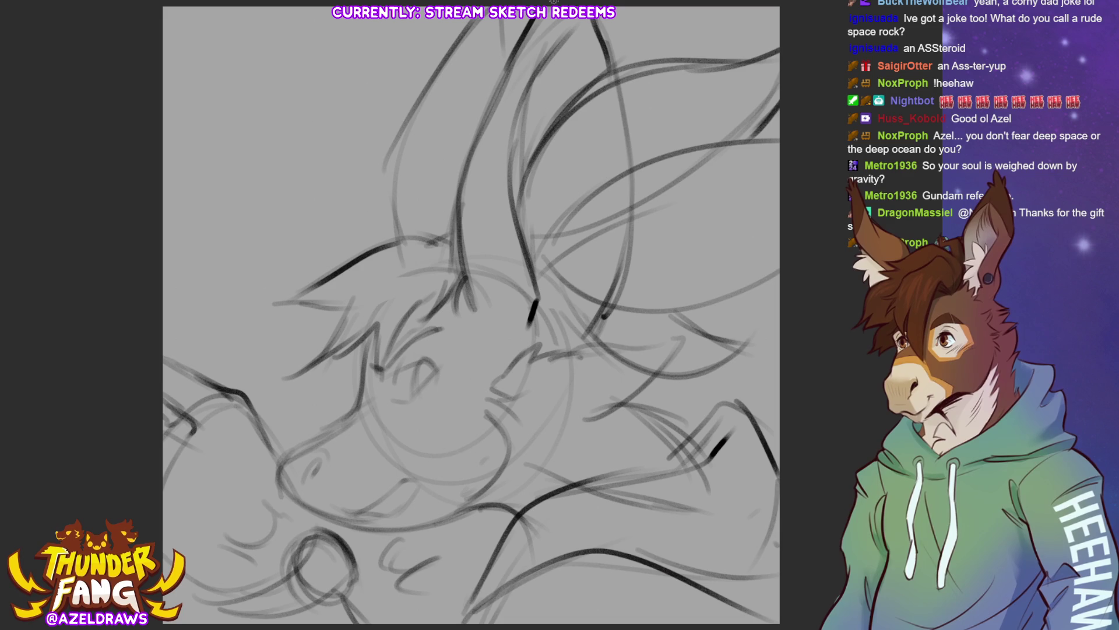
pyautogui.moveTo(379, 65); pyautogui.dragTo(421, 110)
pyautogui.moveTo(367, 44)
pyautogui.mouseDown()
pyautogui.moveTo(354, 123)
pyautogui.moveTo(367, 176)
pyautogui.mouseUp()
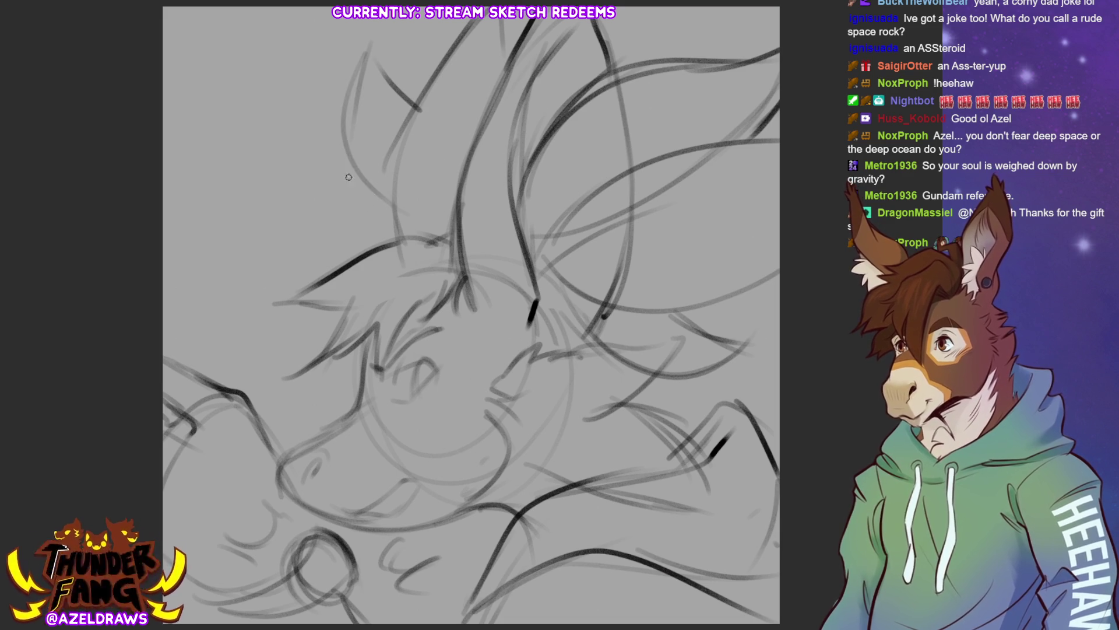
pyautogui.moveTo(306, 111)
pyautogui.mouseDown()
pyautogui.moveTo(315, 151)
pyautogui.moveTo(390, 208)
pyautogui.mouseUp()
pyautogui.moveTo(312, 104); pyautogui.dragTo(336, 267)
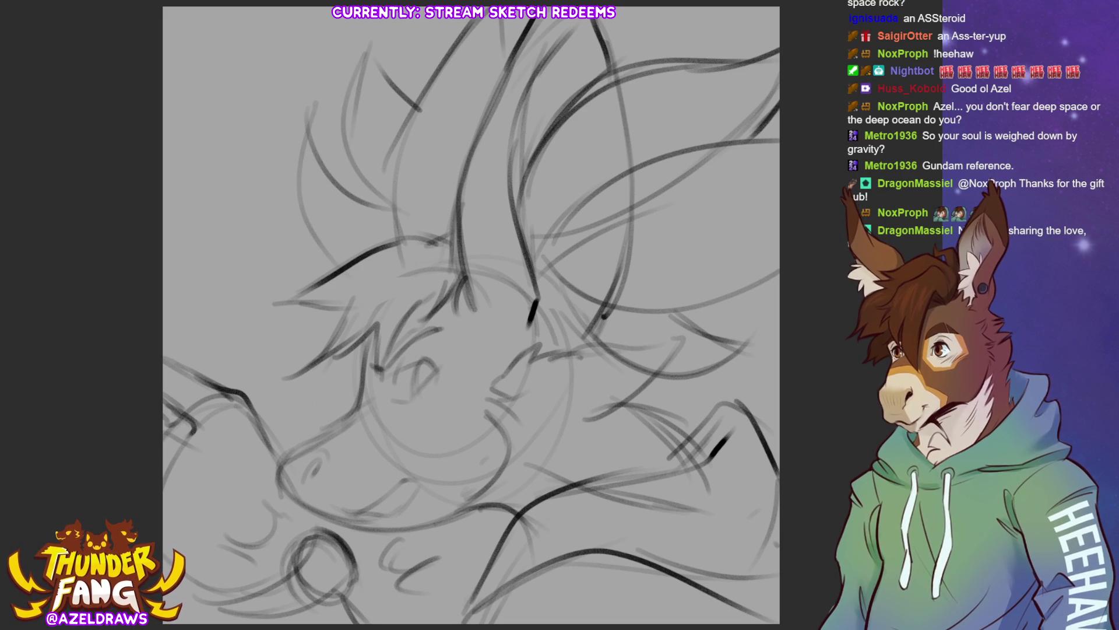
# Step: Fade the sketch to pale grey, try trial ink strokes on the fur tuft and undo them
pyautogui.press('5')
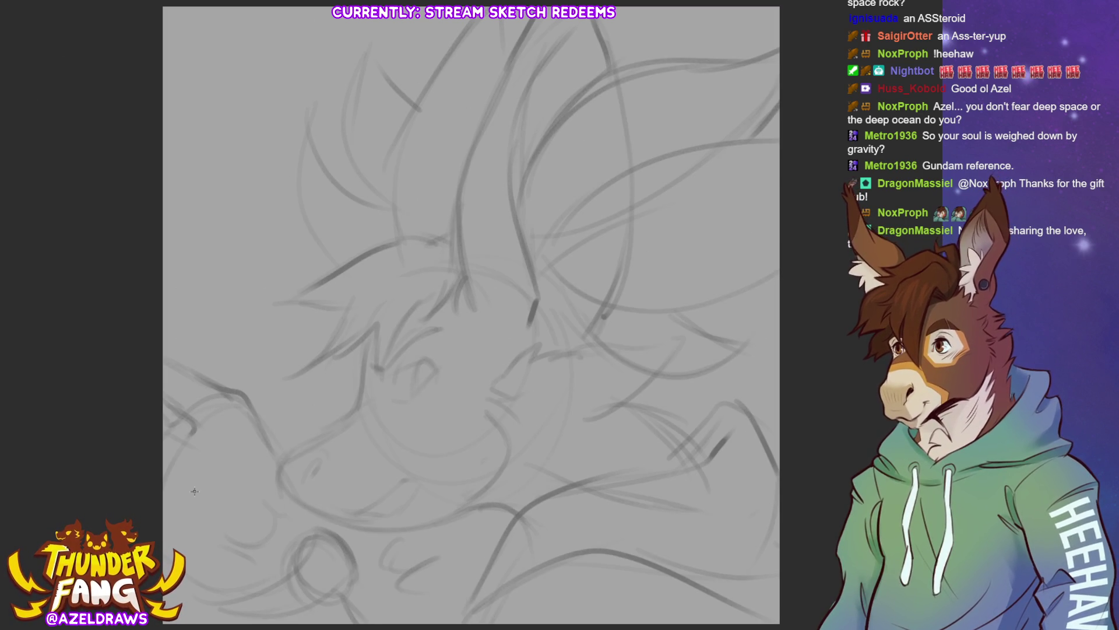
pyautogui.moveTo(274, 431); pyautogui.dragTo(340, 395)
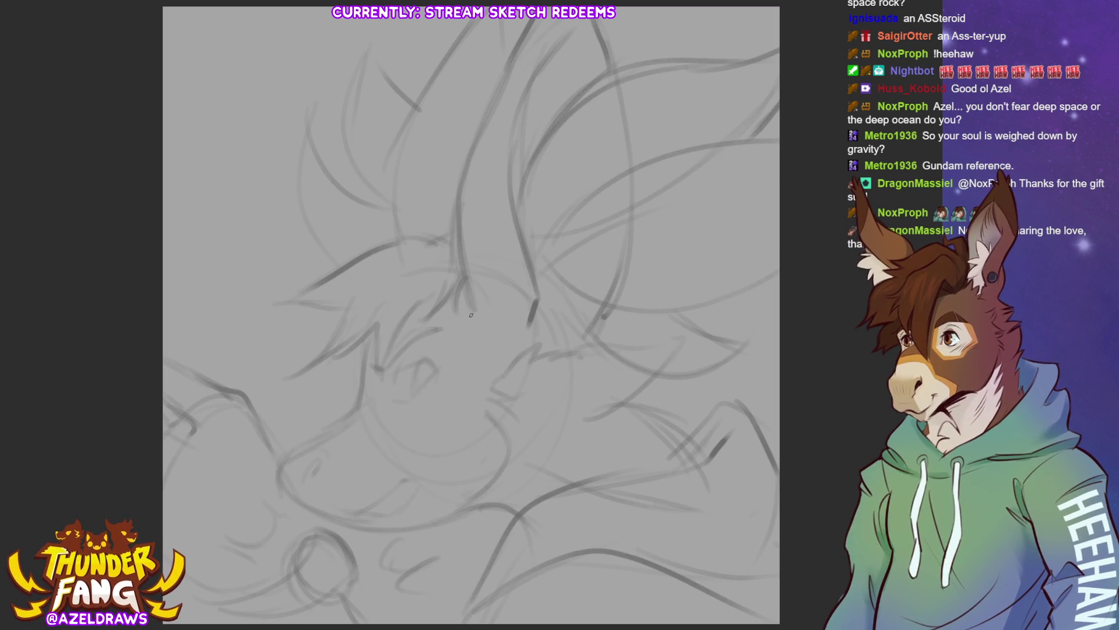
pyautogui.moveTo(228, 433); pyautogui.dragTo(319, 382)
pyautogui.moveTo(263, 421); pyautogui.dragTo(315, 392)
pyautogui.hotkey('ctrl', 'z')
pyautogui.hotkey('ctrl', 'z')
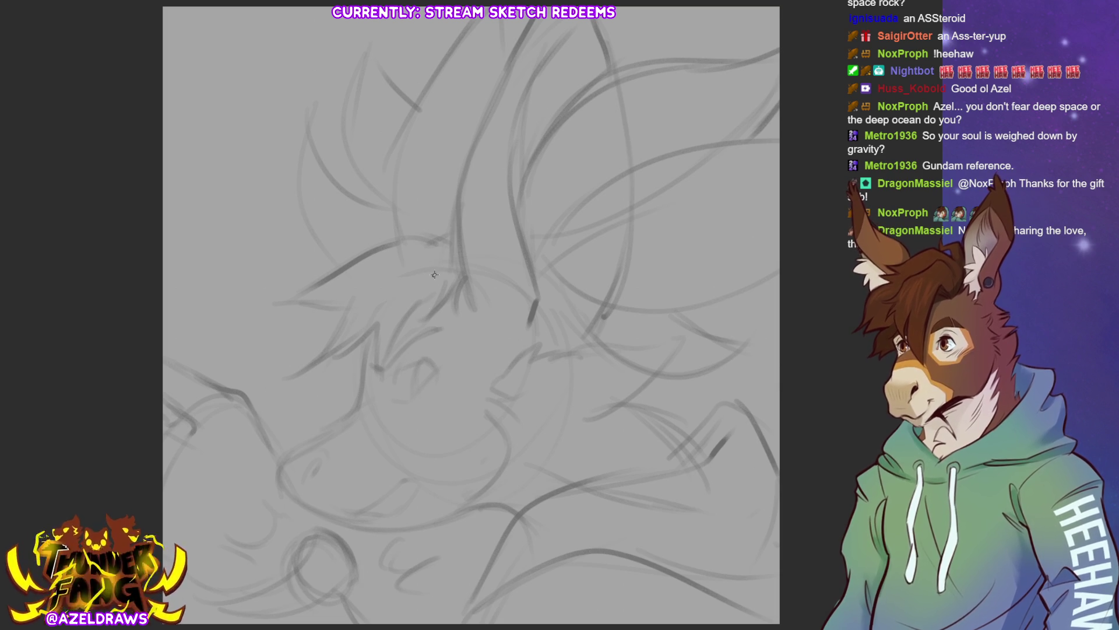
# Step: Ink the pointed fringe strands and the tuft's upper outline, undoing a stray stroke
pyautogui.moveTo(376, 378)
pyautogui.mouseDown()
pyautogui.moveTo(416, 303)
pyautogui.moveTo(377, 378)
pyautogui.mouseUp()
pyautogui.moveTo(371, 327)
pyautogui.mouseDown()
pyautogui.moveTo(374, 379)
pyautogui.moveTo(342, 382)
pyautogui.moveTo(358, 358)
pyautogui.mouseUp()
pyautogui.moveTo(372, 333); pyautogui.dragTo(324, 368)
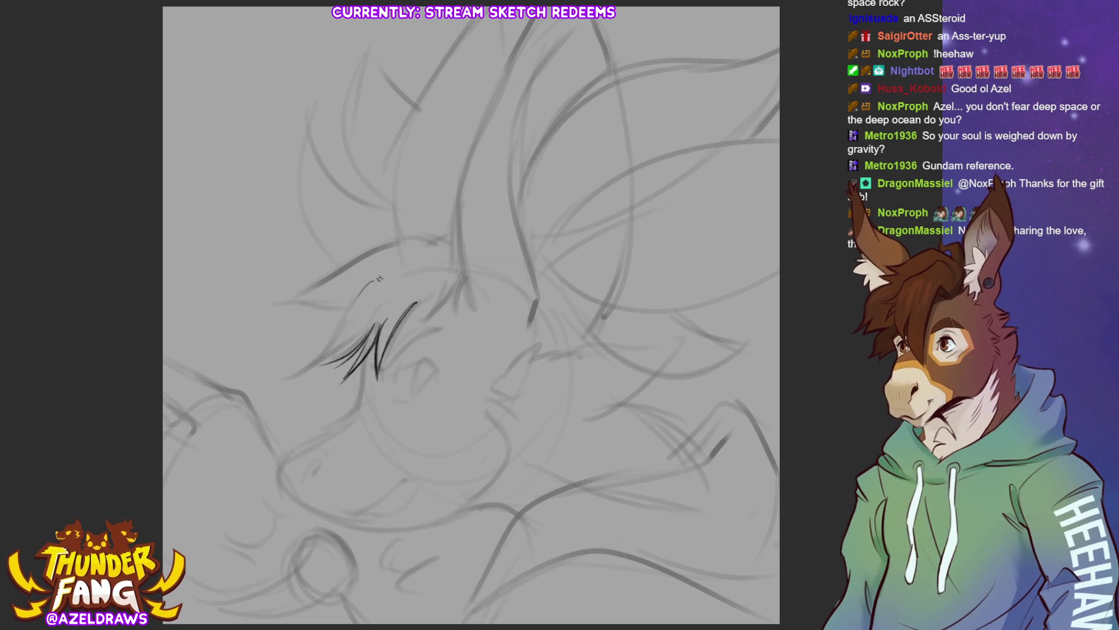
pyautogui.moveTo(359, 287); pyautogui.dragTo(324, 368)
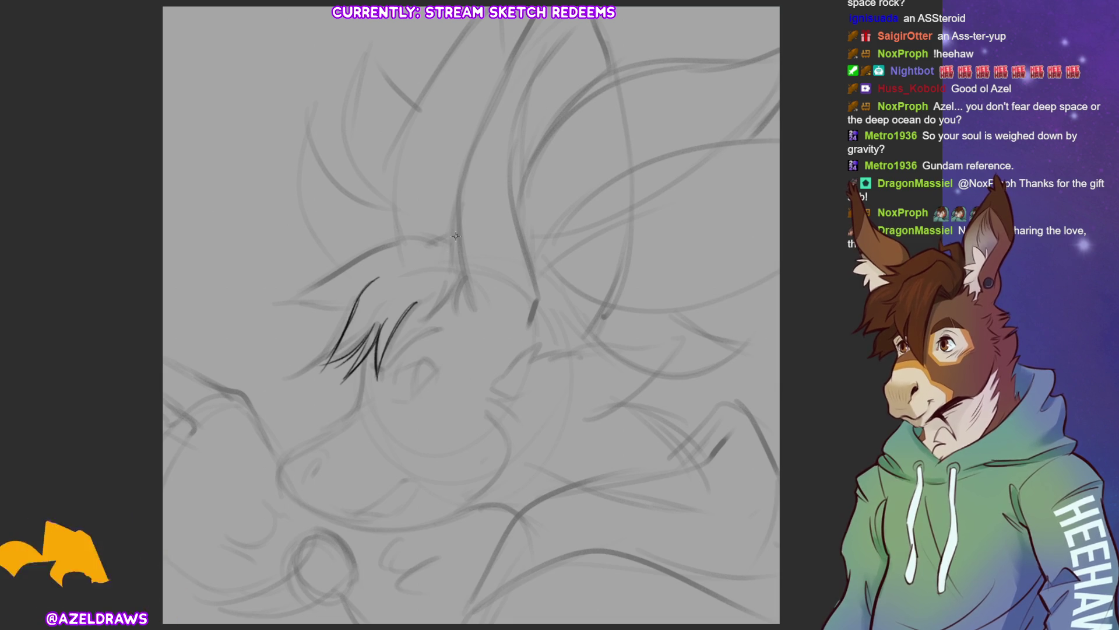
pyautogui.moveTo(414, 231)
pyautogui.mouseDown()
pyautogui.moveTo(452, 246)
pyautogui.moveTo(414, 236)
pyautogui.moveTo(297, 313)
pyautogui.mouseUp()
pyautogui.moveTo(329, 309); pyautogui.dragTo(289, 316)
pyautogui.hotkey('ctrl', 'z')
pyautogui.hotkey('ctrl', 'z')
pyautogui.hotkey('ctrl', 'z')
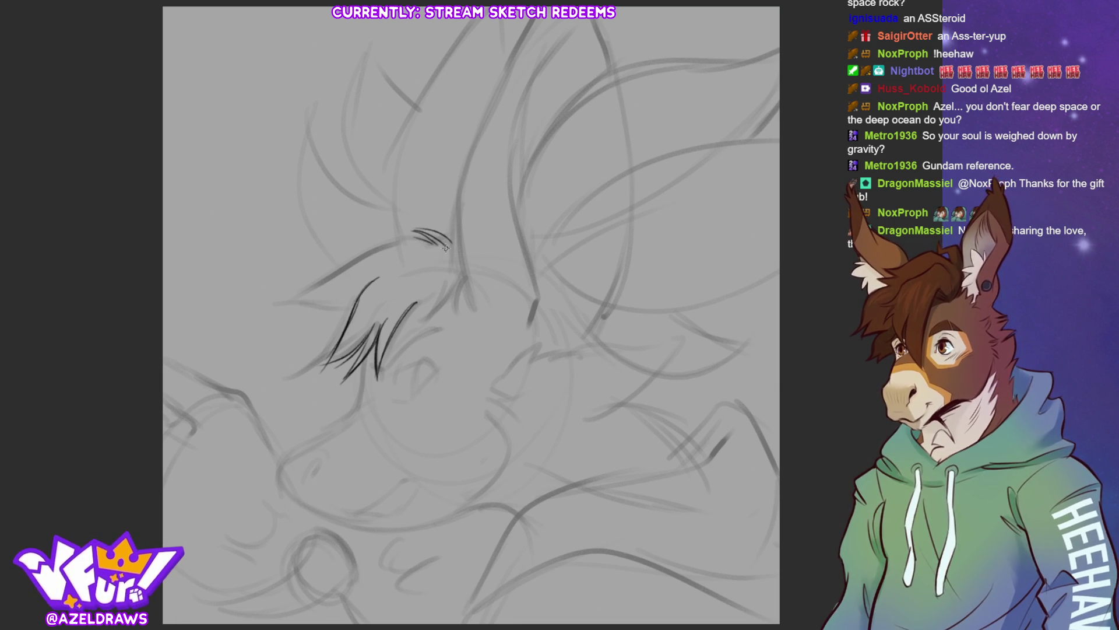
pyautogui.moveTo(411, 238)
pyautogui.mouseDown()
pyautogui.moveTo(289, 311)
pyautogui.moveTo(329, 326)
pyautogui.moveTo(343, 347)
pyautogui.mouseUp()
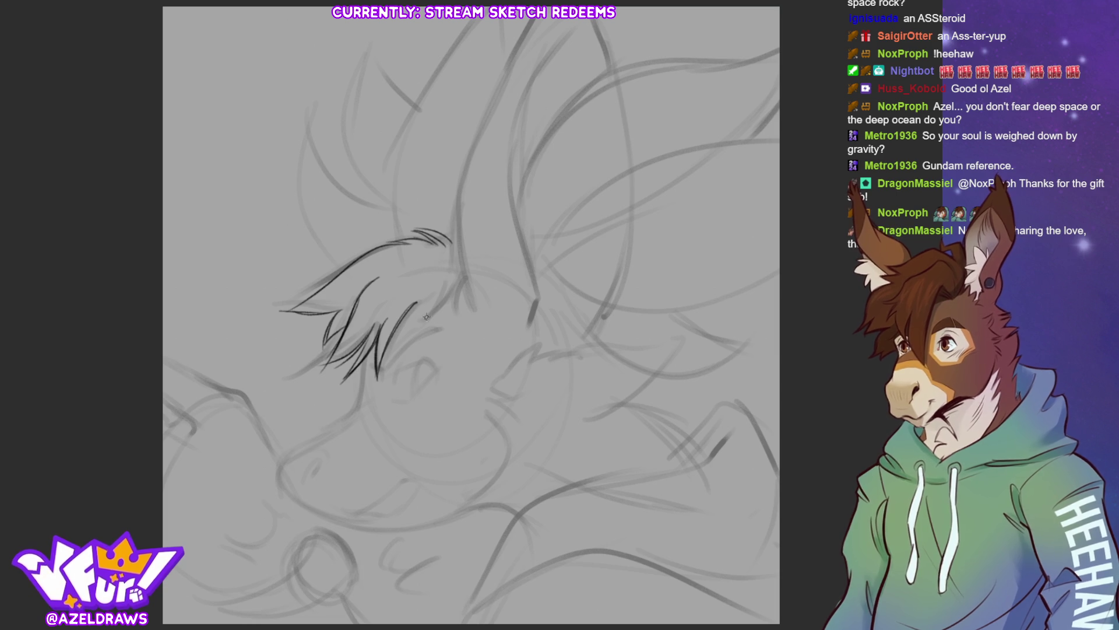
# Step: Ink hair strands right of the tuft, redrawing the last one after an undo
pyautogui.moveTo(423, 312); pyautogui.dragTo(400, 336)
pyautogui.moveTo(448, 282)
pyautogui.mouseDown()
pyautogui.moveTo(428, 313)
pyautogui.moveTo(441, 328)
pyautogui.moveTo(479, 328)
pyautogui.mouseUp()
pyautogui.hotkey('ctrl', 'z')
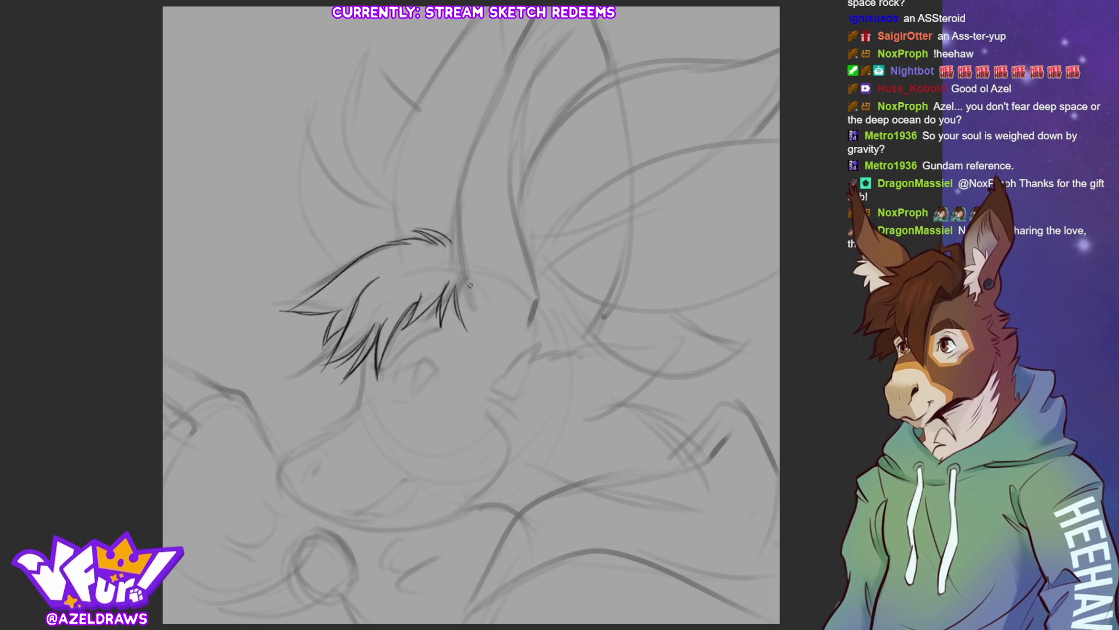
pyautogui.moveTo(462, 280); pyautogui.dragTo(472, 326)
pyautogui.moveTo(466, 288); pyautogui.dragTo(481, 324)
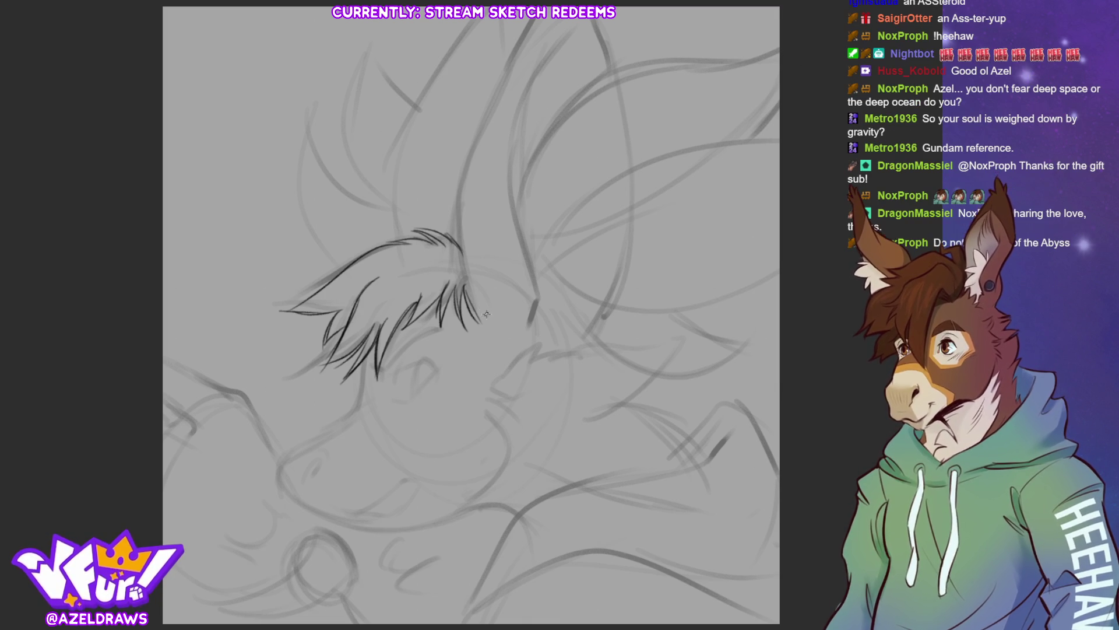
# Step: Ink the tall ear's outline up to the canvas top and redraw the short hair below the fringe
pyautogui.moveTo(464, 246); pyautogui.dragTo(480, 316)
pyautogui.moveTo(465, 179); pyautogui.dragTo(530, 20)
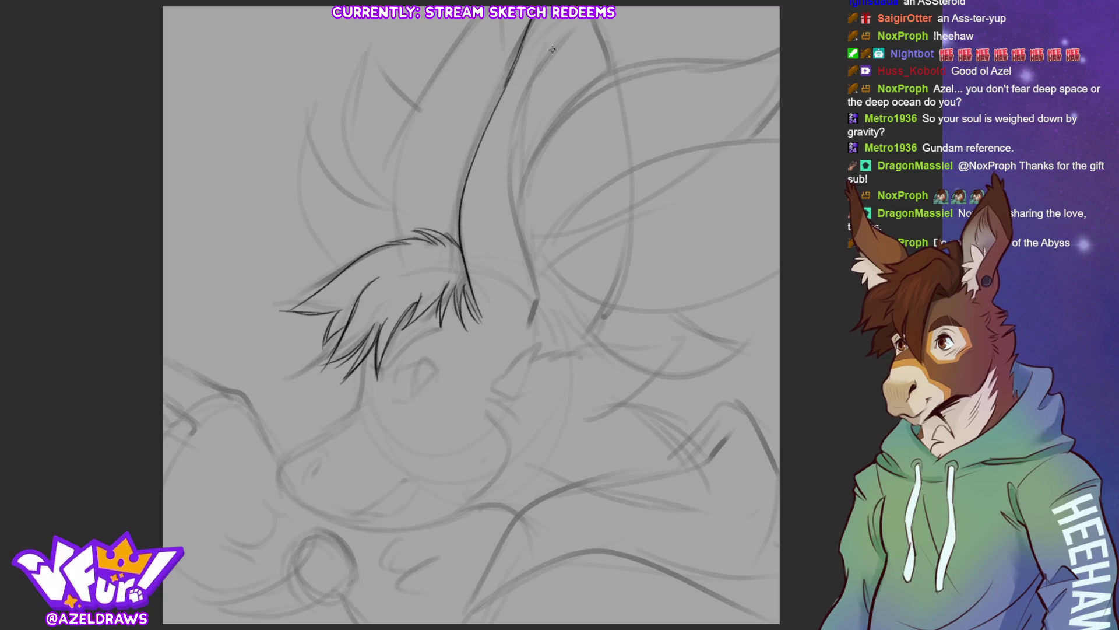
pyautogui.moveTo(567, 19)
pyautogui.mouseDown()
pyautogui.moveTo(511, 146)
pyautogui.moveTo(537, 279)
pyautogui.mouseUp()
pyautogui.moveTo(521, 223)
pyautogui.mouseDown()
pyautogui.moveTo(538, 284)
pyautogui.moveTo(527, 335)
pyautogui.mouseUp()
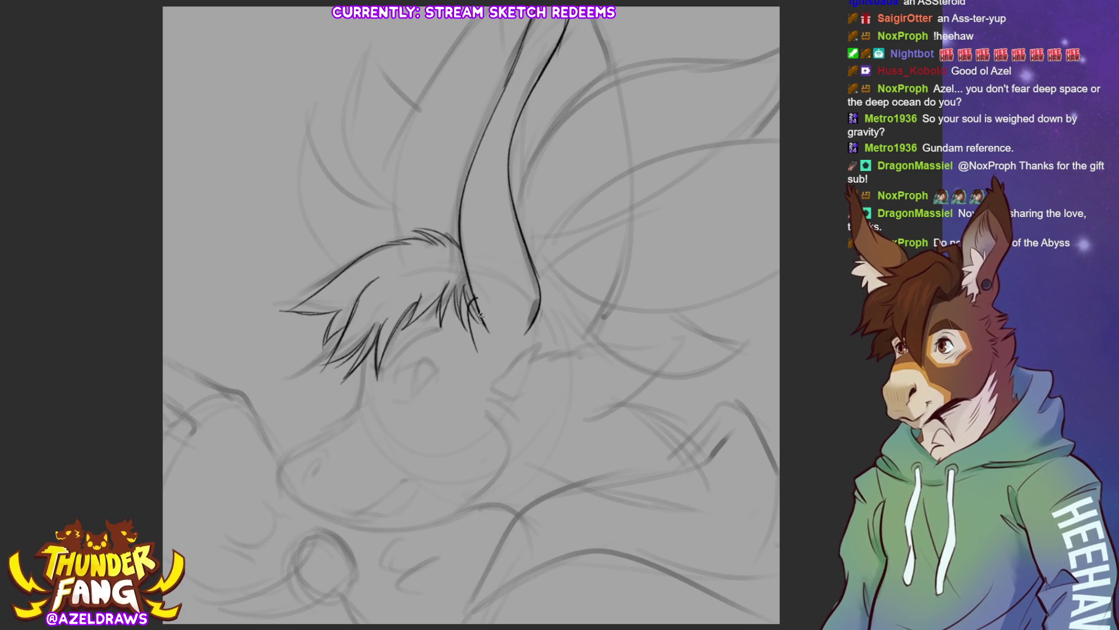
pyautogui.hotkey('ctrl', 'z')
pyautogui.hotkey('ctrl', 'z')
pyautogui.moveTo(473, 302)
pyautogui.mouseDown()
pyautogui.moveTo(483, 343)
pyautogui.moveTo(488, 332)
pyautogui.moveTo(469, 369)
pyautogui.moveTo(487, 393)
pyautogui.moveTo(504, 468)
pyautogui.moveTo(474, 499)
pyautogui.moveTo(485, 505)
pyautogui.mouseUp()
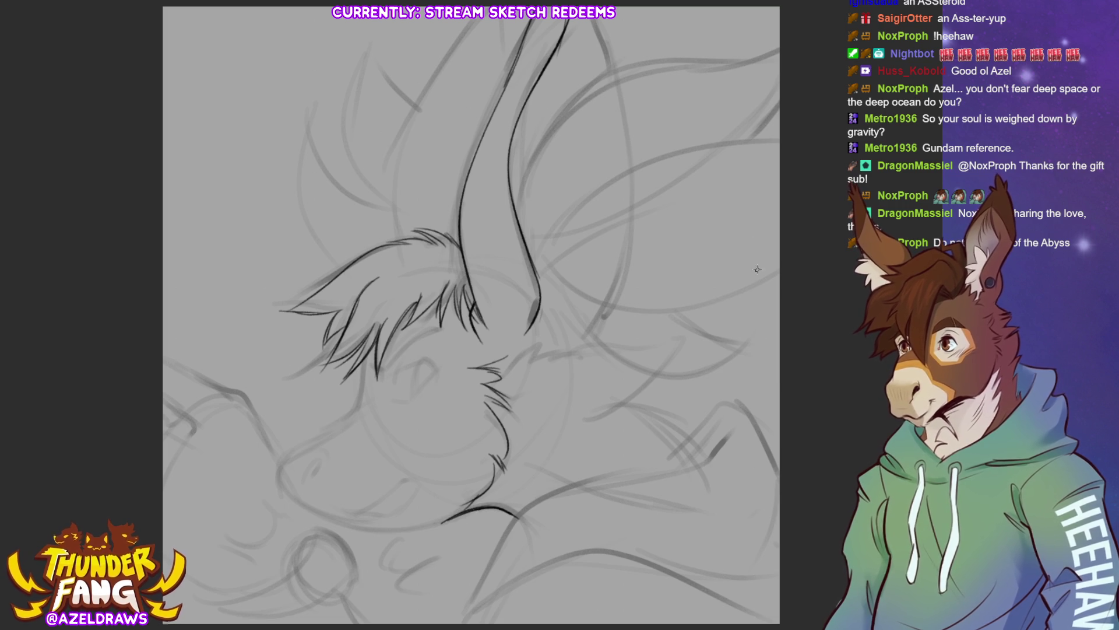
# Step: Ink the cheek fur, the line down the face and the lower jaw
pyautogui.moveTo(500, 366)
pyautogui.mouseDown()
pyautogui.moveTo(528, 340)
pyautogui.moveTo(567, 355)
pyautogui.mouseUp()
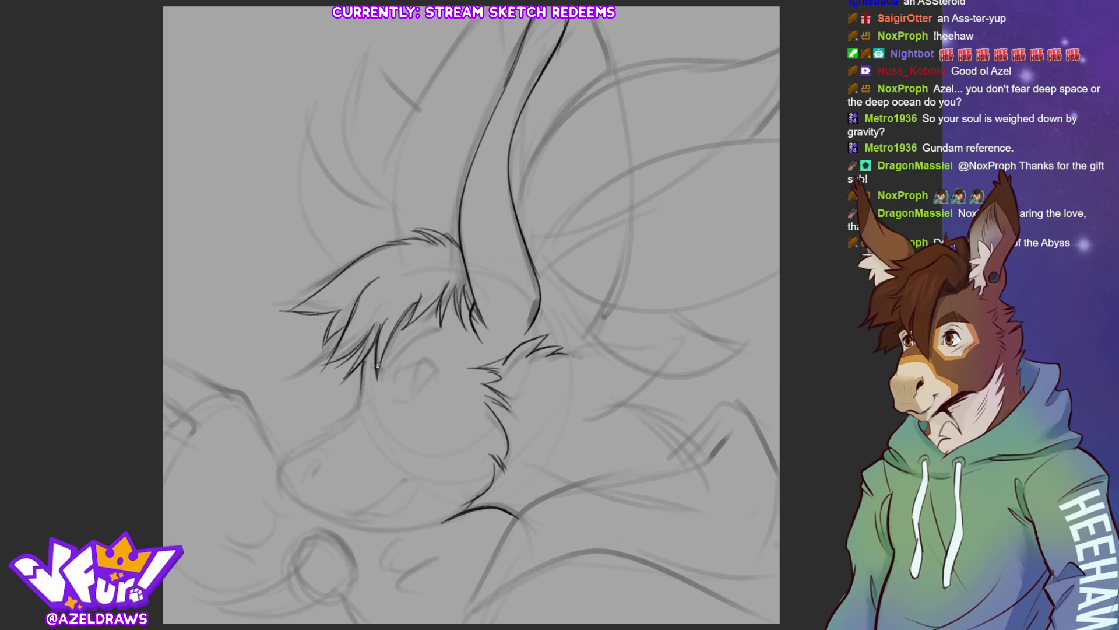
pyautogui.moveTo(362, 390)
pyautogui.mouseDown()
pyautogui.moveTo(352, 414)
pyautogui.moveTo(276, 474)
pyautogui.moveTo(303, 499)
pyautogui.moveTo(324, 447)
pyautogui.mouseUp()
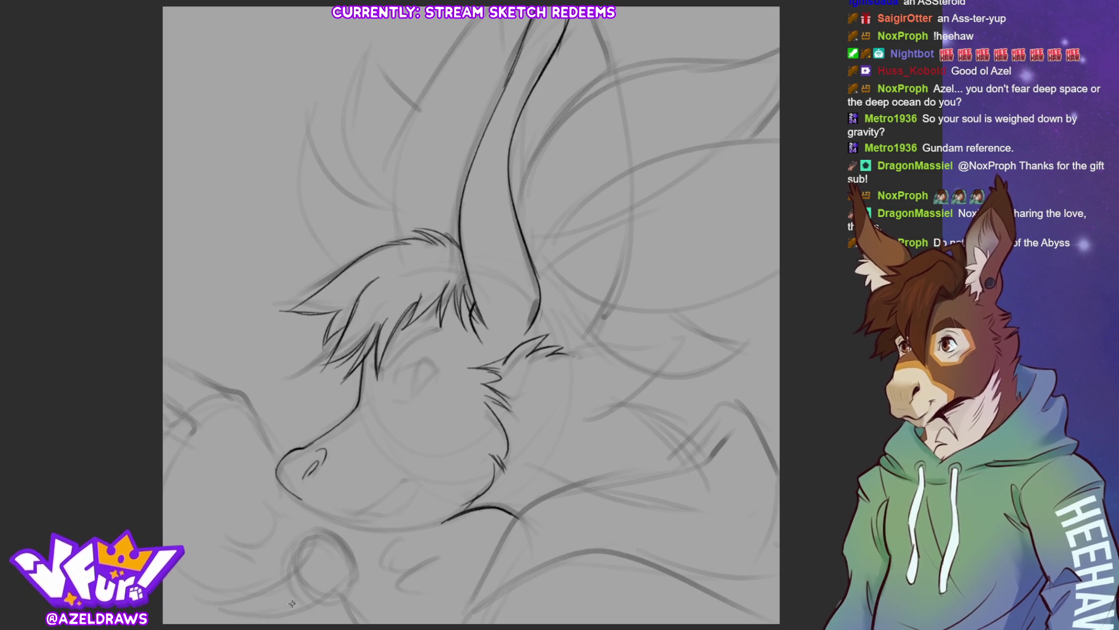
pyautogui.moveTo(319, 515)
pyautogui.mouseDown()
pyautogui.moveTo(383, 530)
pyautogui.moveTo(455, 518)
pyautogui.mouseUp()
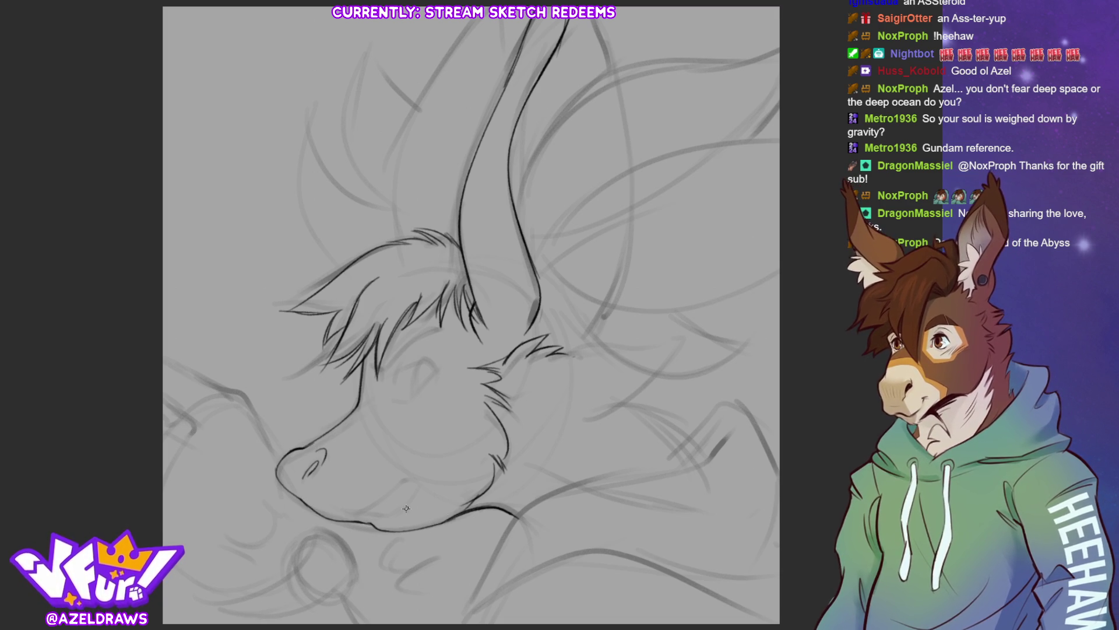
pyautogui.moveTo(354, 518); pyautogui.dragTo(413, 481)
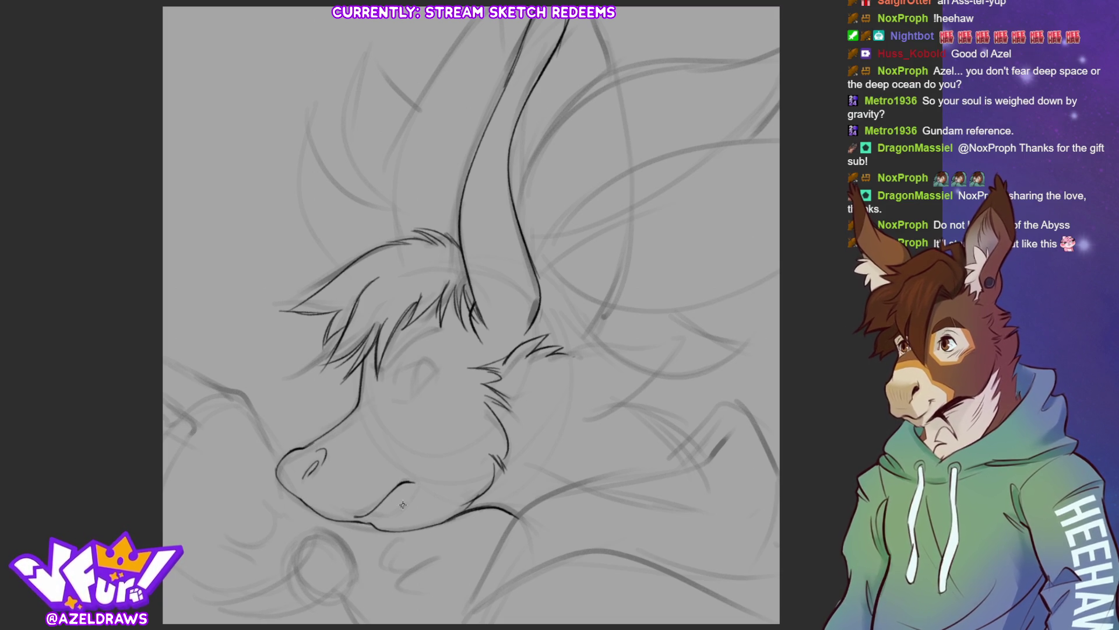
# Step: Extend the jaw line, then ink the eye lids, inner corner and heavy brow
pyautogui.moveTo(366, 515)
pyautogui.mouseDown()
pyautogui.moveTo(397, 513)
pyautogui.moveTo(410, 487)
pyautogui.mouseUp()
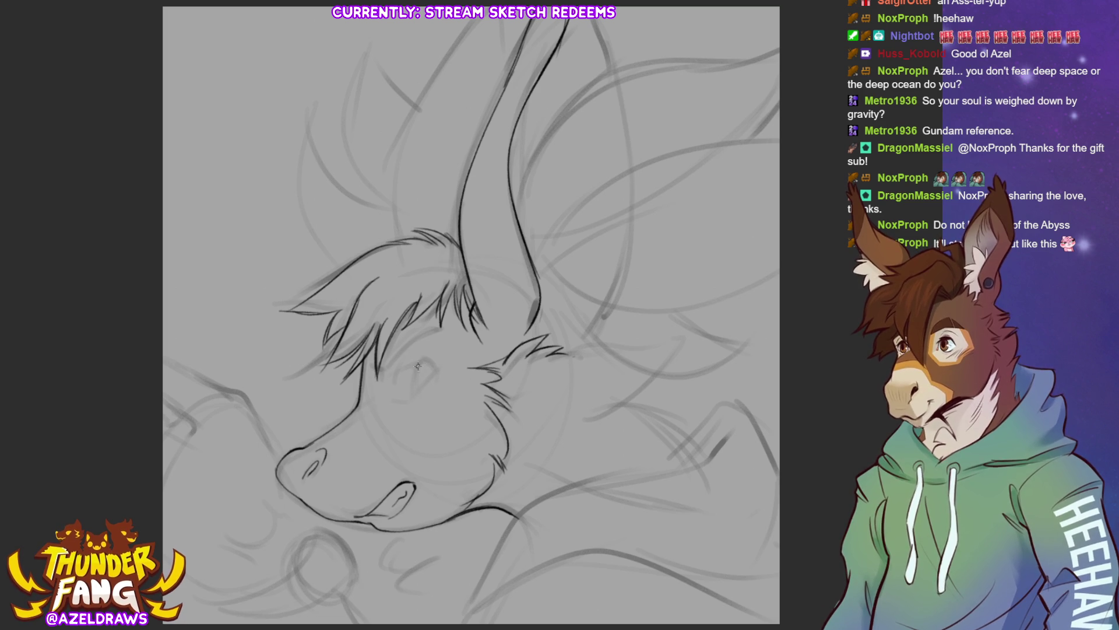
pyautogui.moveTo(426, 362); pyautogui.dragTo(392, 382)
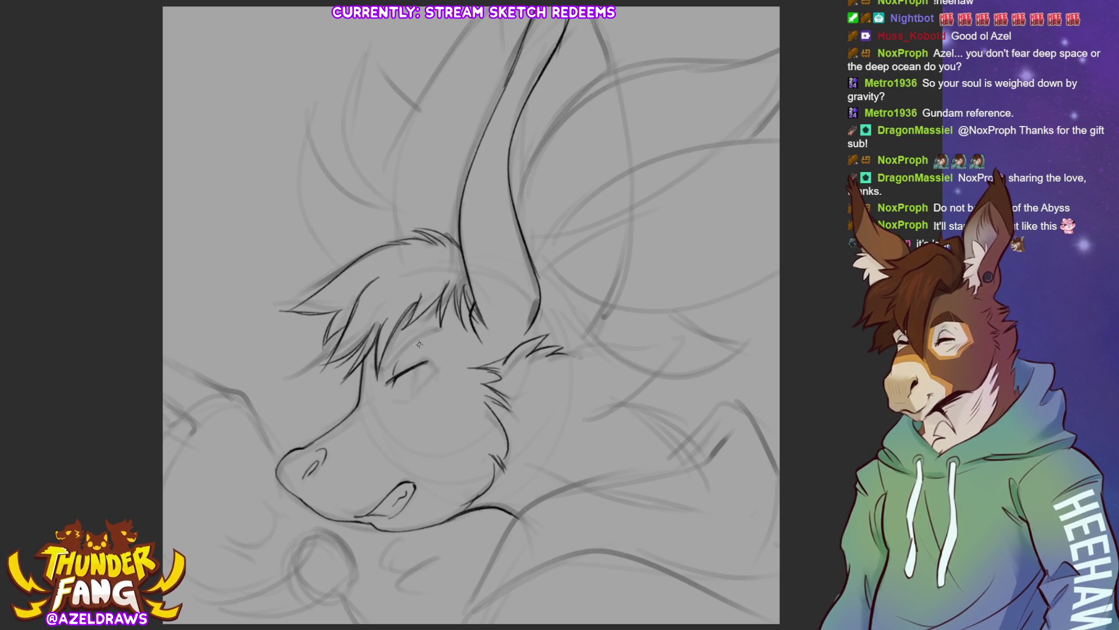
pyautogui.moveTo(396, 398)
pyautogui.mouseDown()
pyautogui.moveTo(429, 369)
pyautogui.moveTo(420, 362)
pyautogui.moveTo(429, 378)
pyautogui.mouseUp()
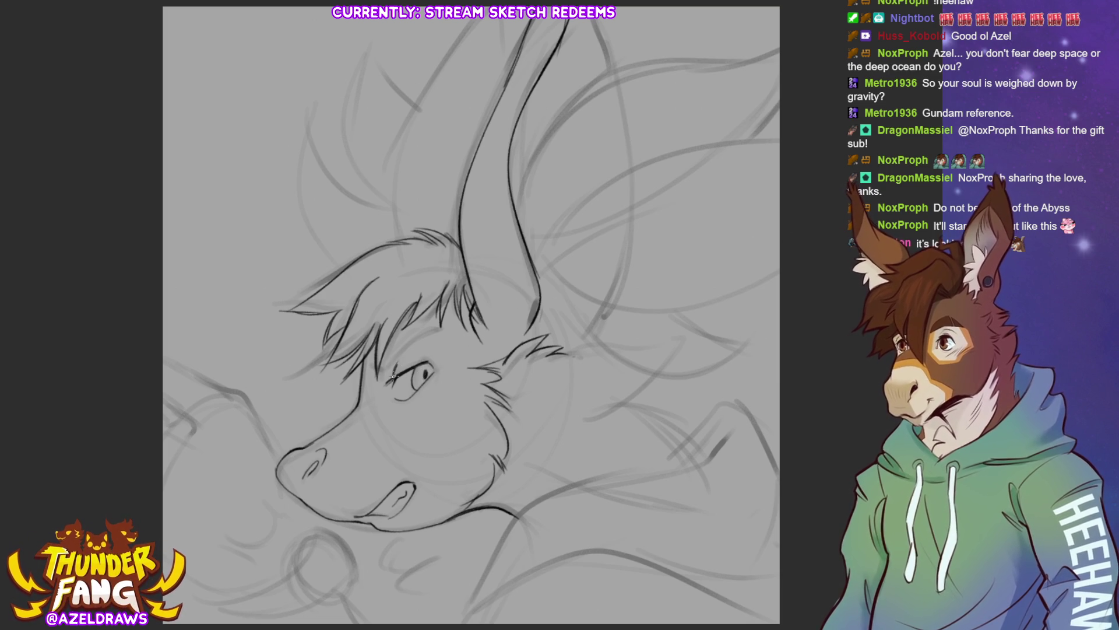
pyautogui.moveTo(395, 369)
pyautogui.mouseDown()
pyautogui.moveTo(378, 371)
pyautogui.moveTo(443, 335)
pyautogui.mouseUp()
pyautogui.moveTo(389, 365); pyautogui.dragTo(441, 333)
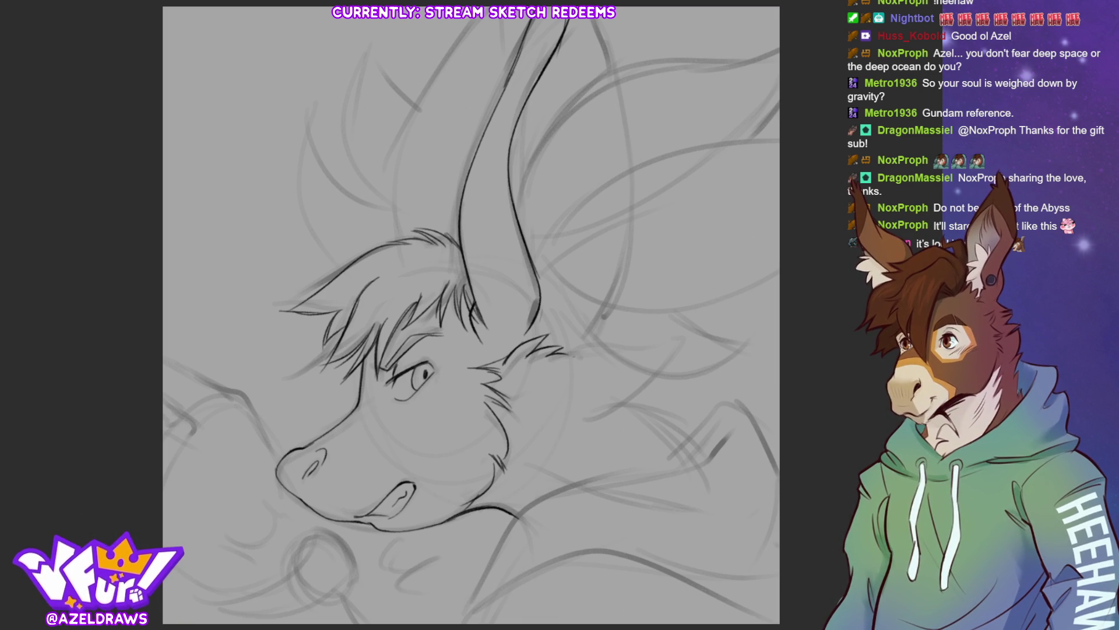
# Step: Ink the neck underside and back of the head, undo a bad curve and complete the lower neck contour
pyautogui.moveTo(470, 605)
pyautogui.mouseDown()
pyautogui.moveTo(602, 487)
pyautogui.moveTo(710, 499)
pyautogui.mouseUp()
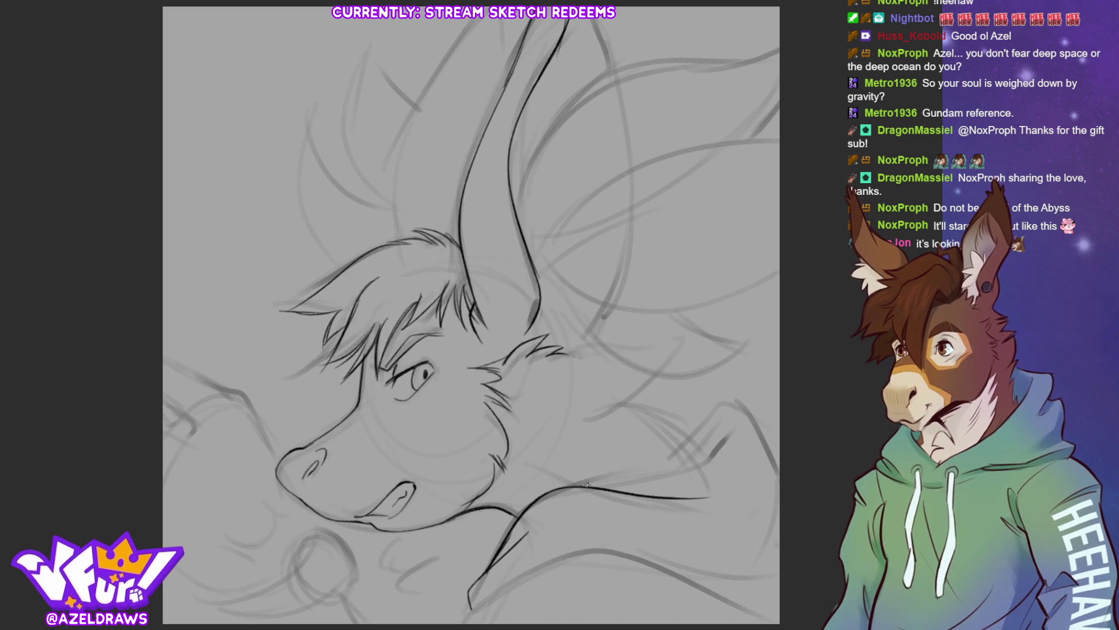
pyautogui.moveTo(575, 486); pyautogui.dragTo(729, 427)
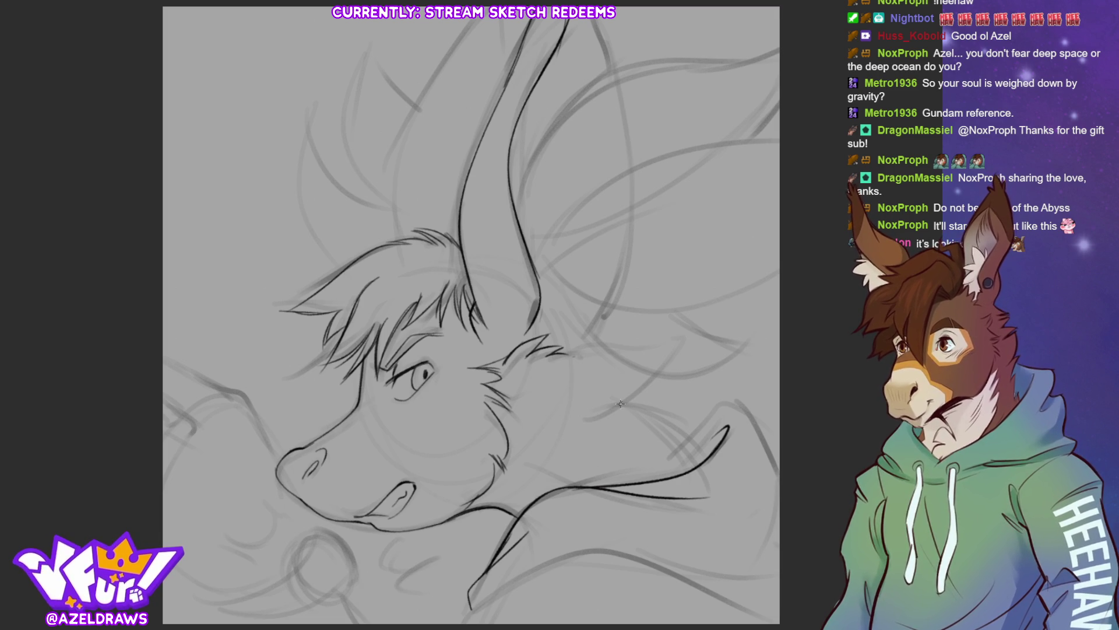
pyautogui.moveTo(565, 358)
pyautogui.mouseDown()
pyautogui.moveTo(685, 337)
pyautogui.moveTo(665, 367)
pyautogui.moveTo(603, 408)
pyautogui.moveTo(661, 395)
pyautogui.moveTo(696, 446)
pyautogui.mouseUp()
pyautogui.moveTo(529, 465)
pyautogui.mouseDown()
pyautogui.moveTo(585, 485)
pyautogui.moveTo(704, 445)
pyautogui.moveTo(748, 404)
pyautogui.moveTo(776, 516)
pyautogui.moveTo(697, 554)
pyautogui.mouseUp()
pyautogui.hotkey('ctrl', 'z')
pyautogui.moveTo(776, 483)
pyautogui.mouseDown()
pyautogui.moveTo(710, 583)
pyautogui.moveTo(630, 553)
pyautogui.moveTo(486, 600)
pyautogui.mouseUp()
pyautogui.moveTo(532, 570)
pyautogui.mouseDown()
pyautogui.moveTo(633, 555)
pyautogui.moveTo(778, 622)
pyautogui.mouseUp()
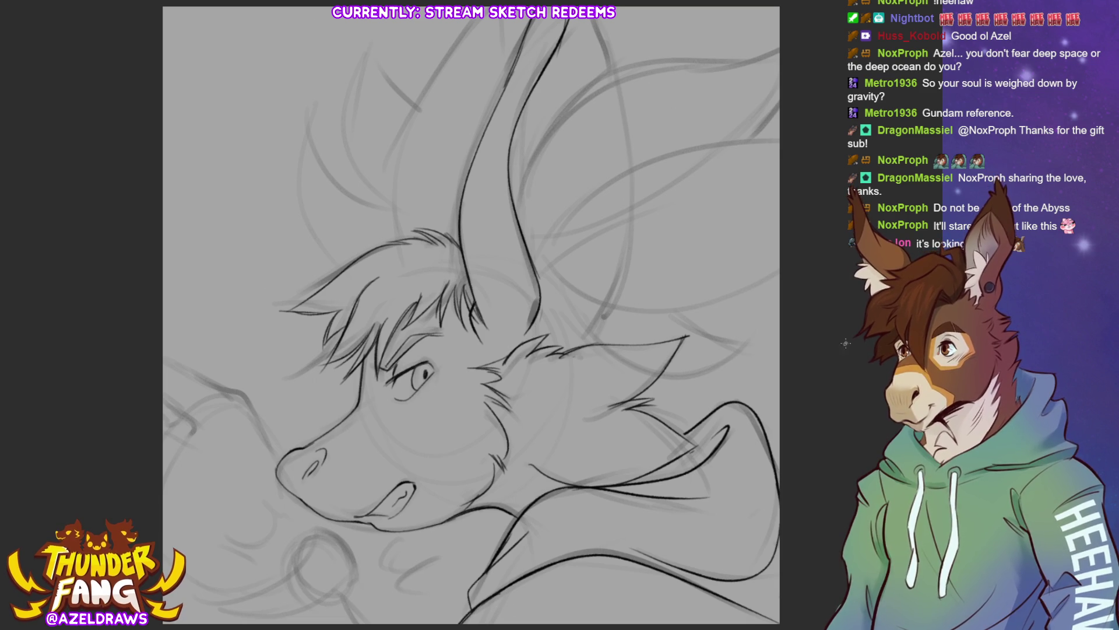
# Step: Ink the backswept ear's edges and inner lines and the far ear's long curve to the edge
pyautogui.moveTo(540, 252)
pyautogui.mouseDown()
pyautogui.moveTo(584, 193)
pyautogui.moveTo(780, 140)
pyautogui.mouseUp()
pyautogui.moveTo(597, 304)
pyautogui.mouseDown()
pyautogui.moveTo(752, 289)
pyautogui.moveTo(788, 271)
pyautogui.mouseUp()
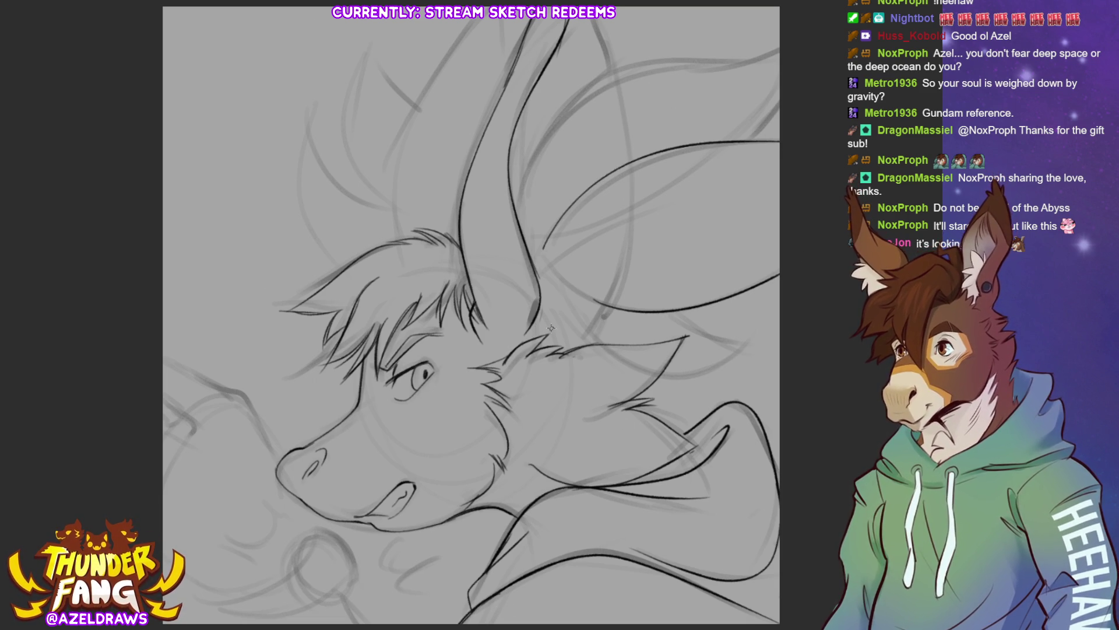
pyautogui.moveTo(651, 382)
pyautogui.mouseDown()
pyautogui.moveTo(734, 368)
pyautogui.moveTo(767, 348)
pyautogui.mouseUp()
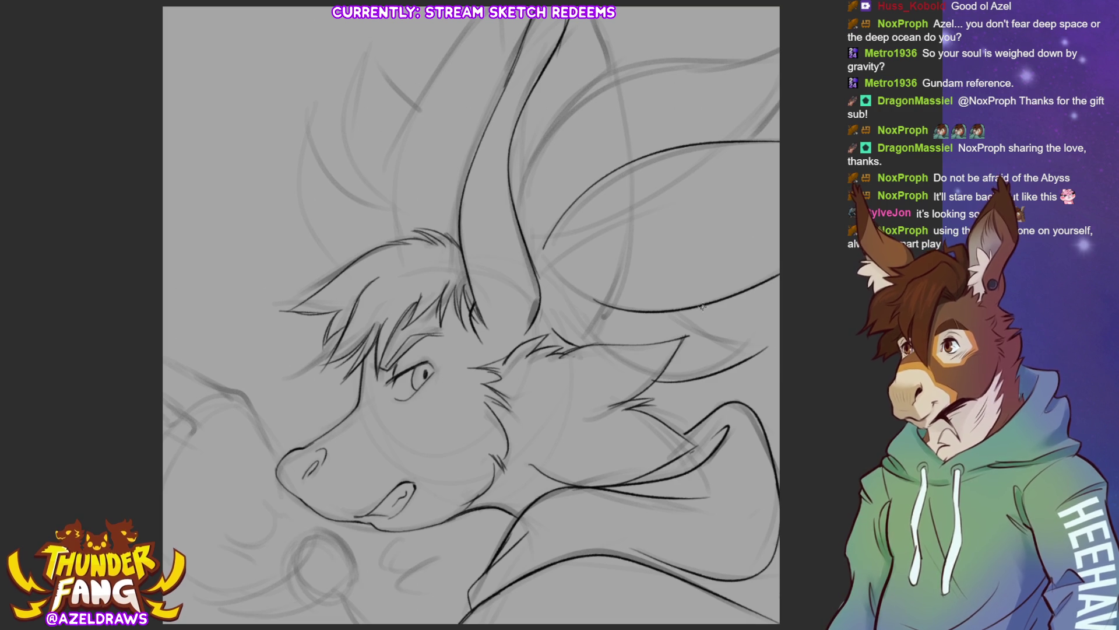
pyautogui.moveTo(699, 308); pyautogui.dragTo(754, 341)
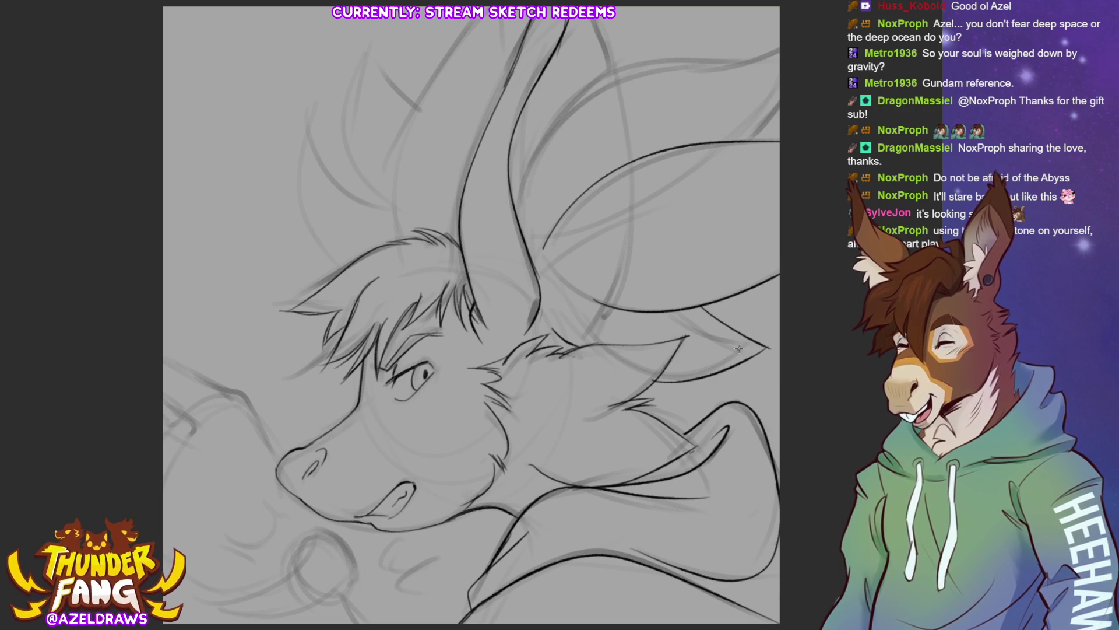
pyautogui.moveTo(517, 214)
pyautogui.mouseDown()
pyautogui.moveTo(530, 167)
pyautogui.moveTo(675, 61)
pyautogui.moveTo(790, 50)
pyautogui.mouseUp()
pyautogui.moveTo(766, 122); pyautogui.dragTo(788, 103)
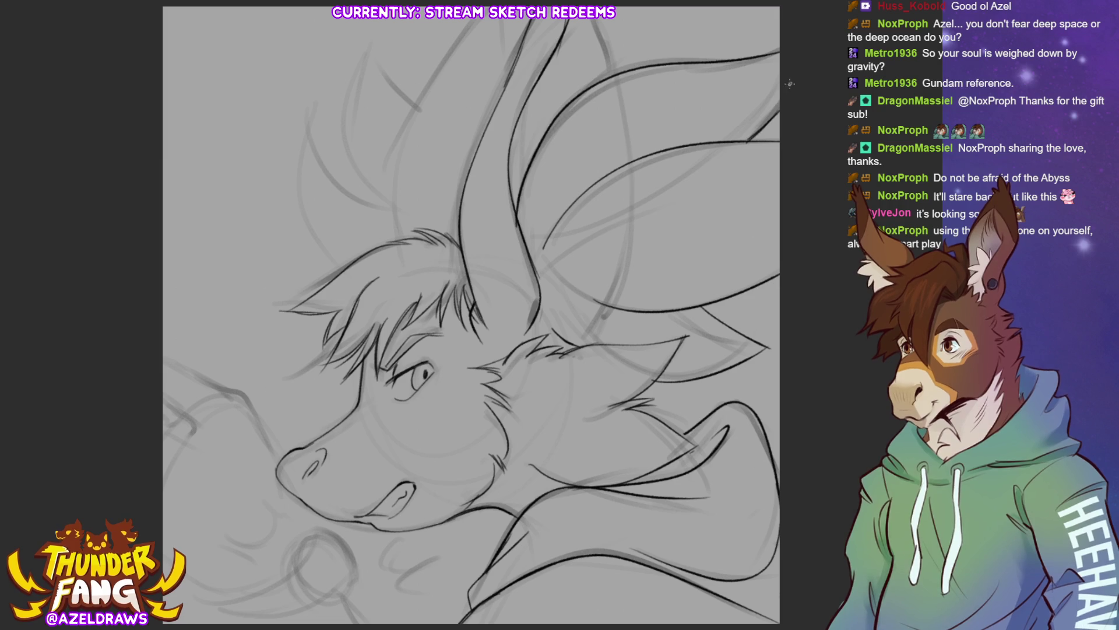